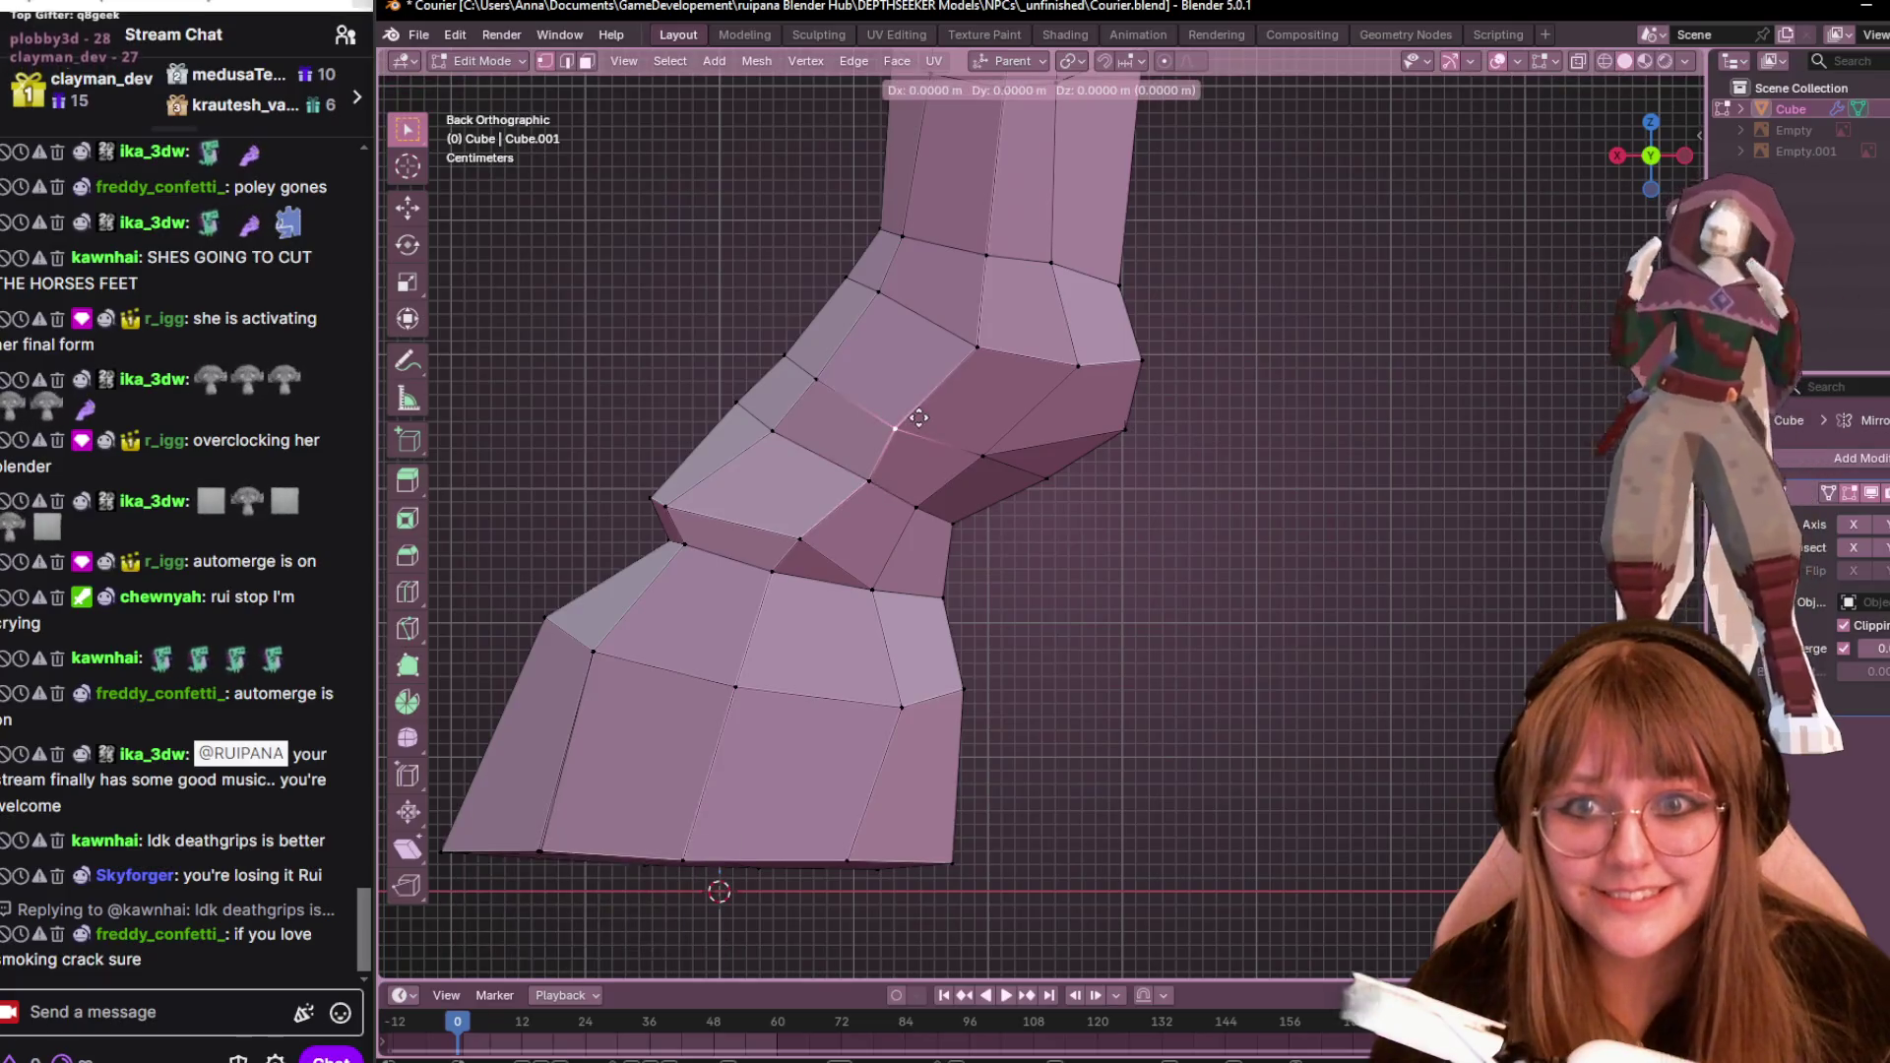
Reposition individual vertices on the ankle bend to reshape the joint above the hoof
click(943, 383)
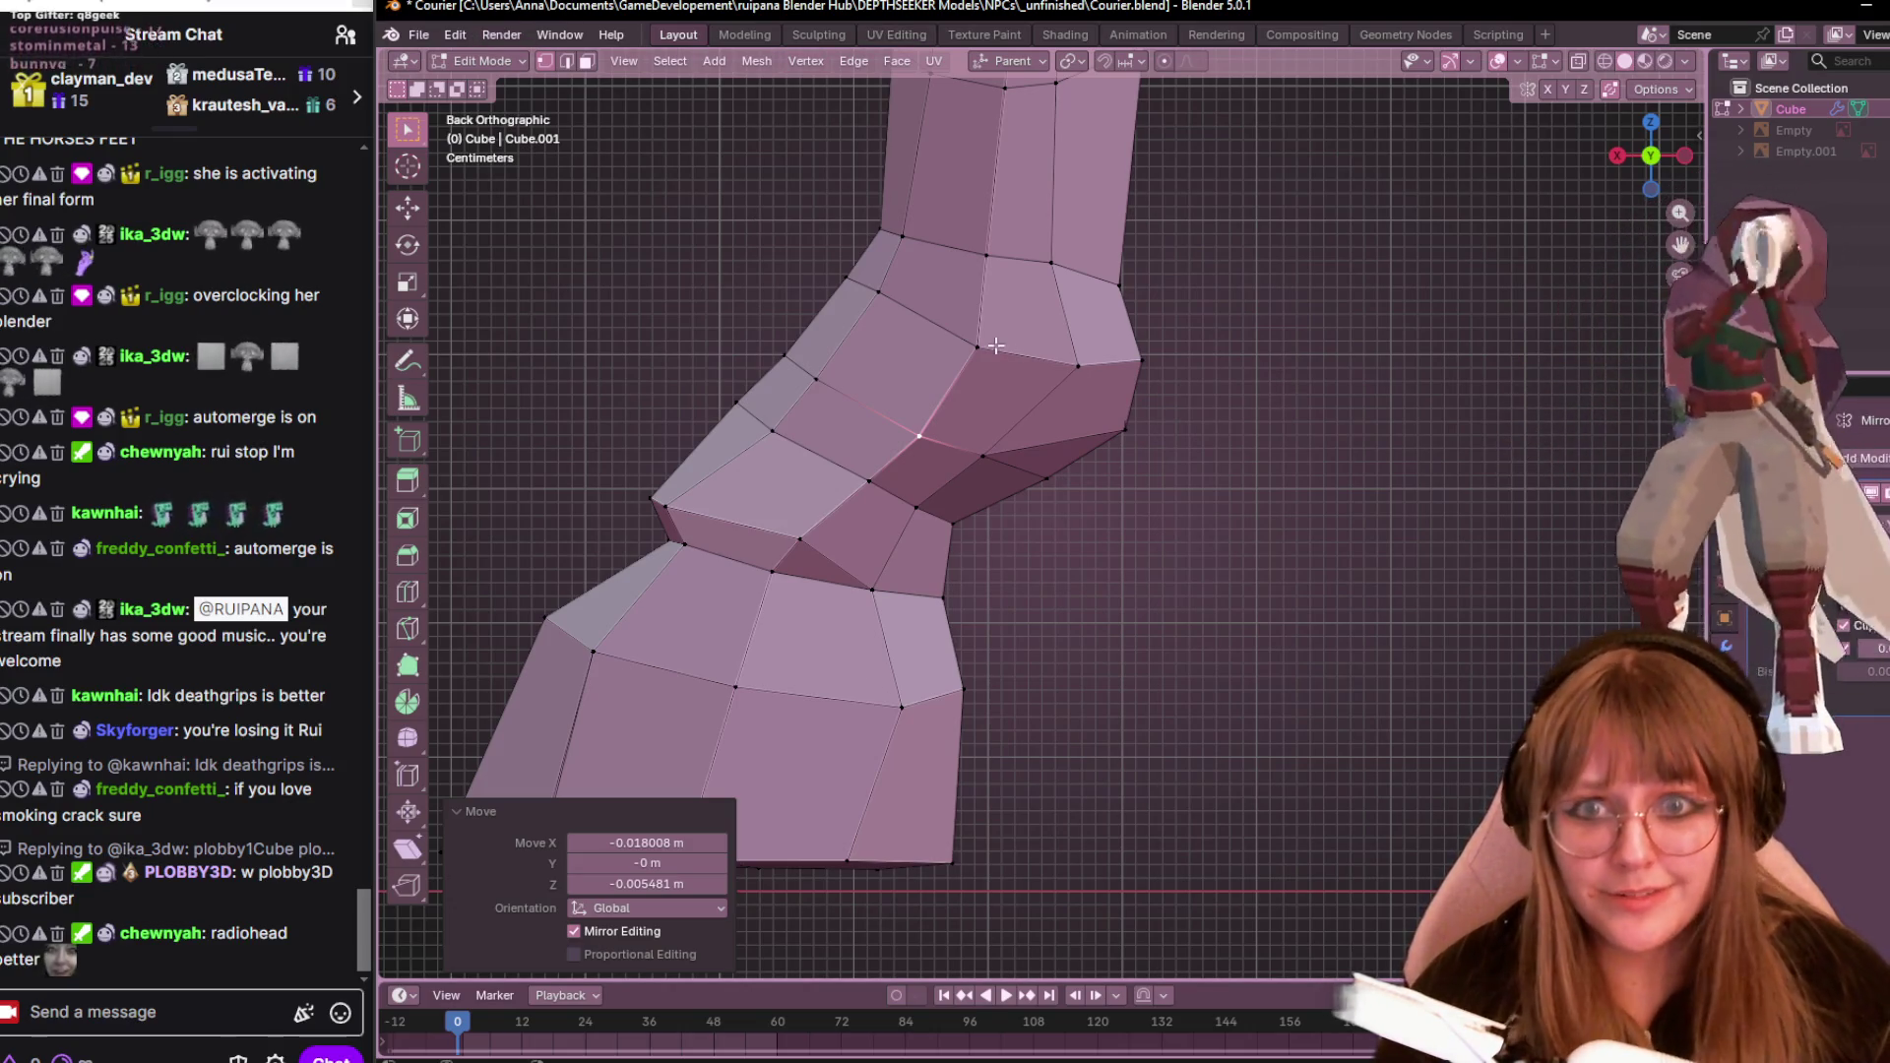
click(1065, 355)
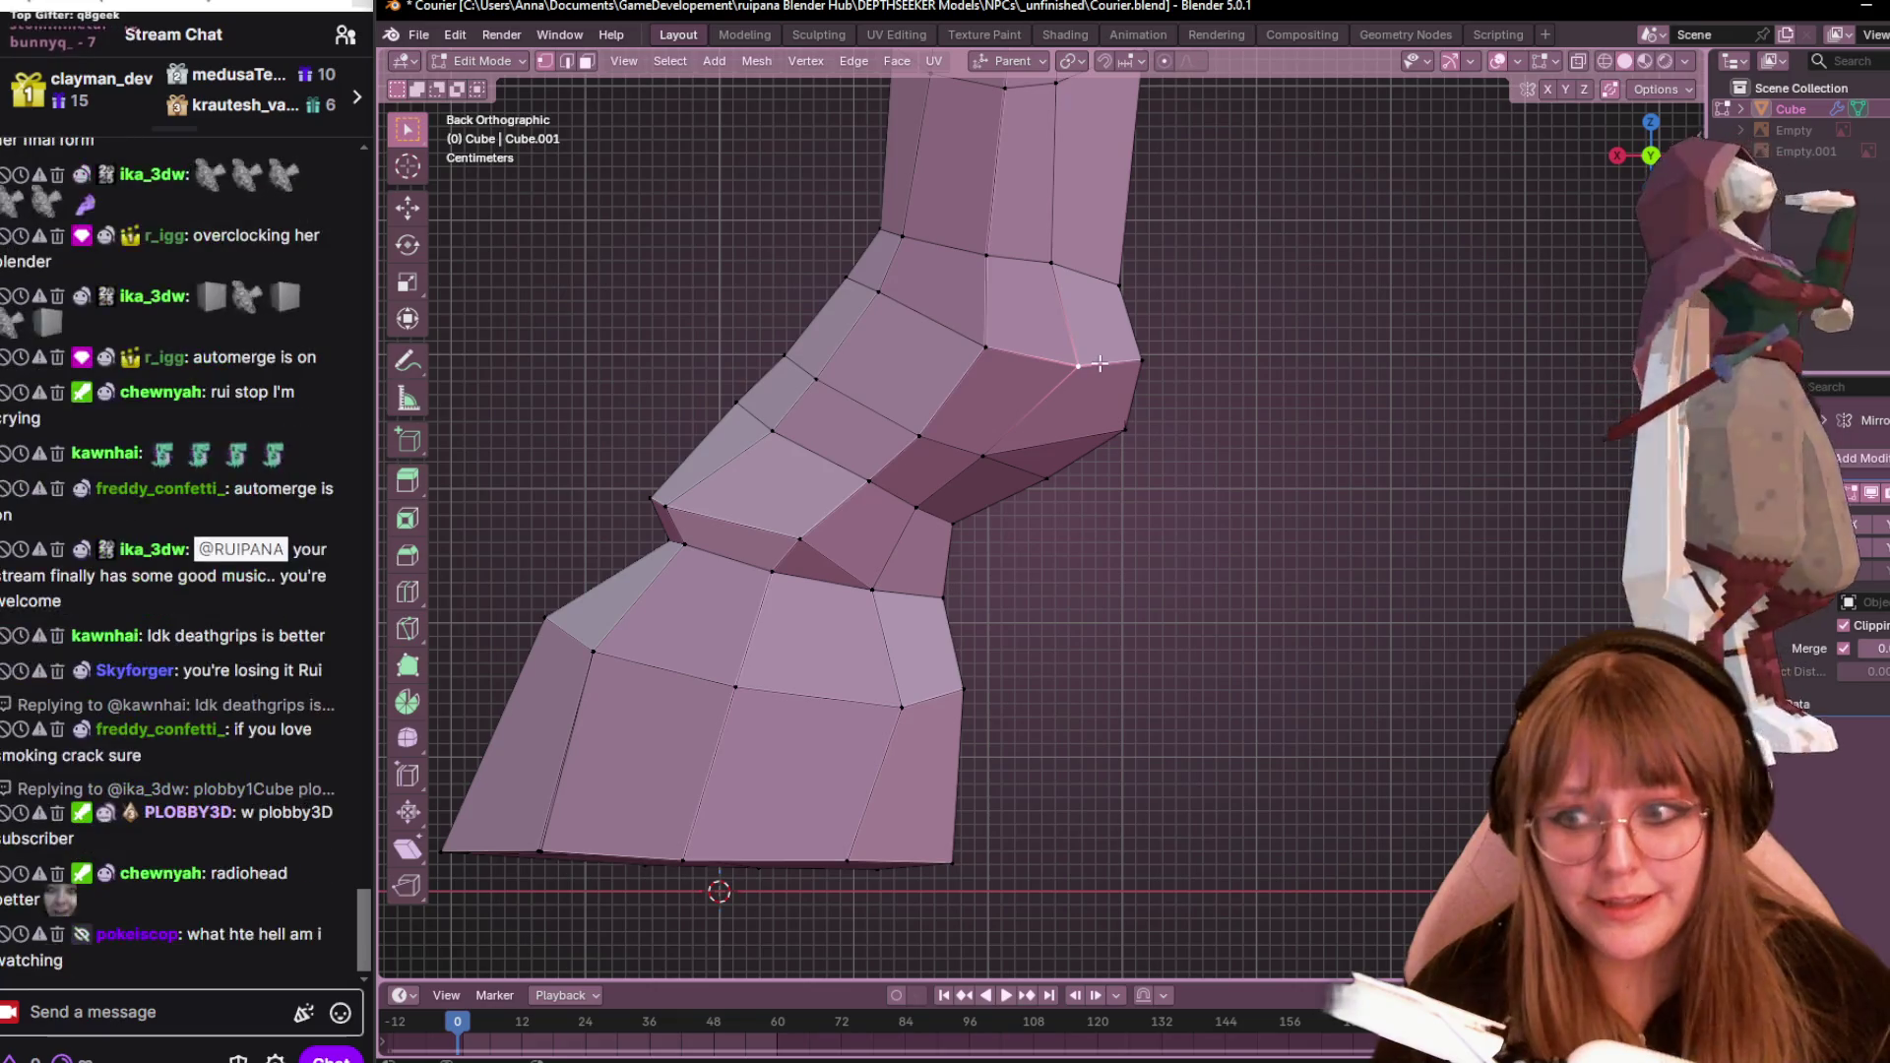
key(g)
click(1095, 359)
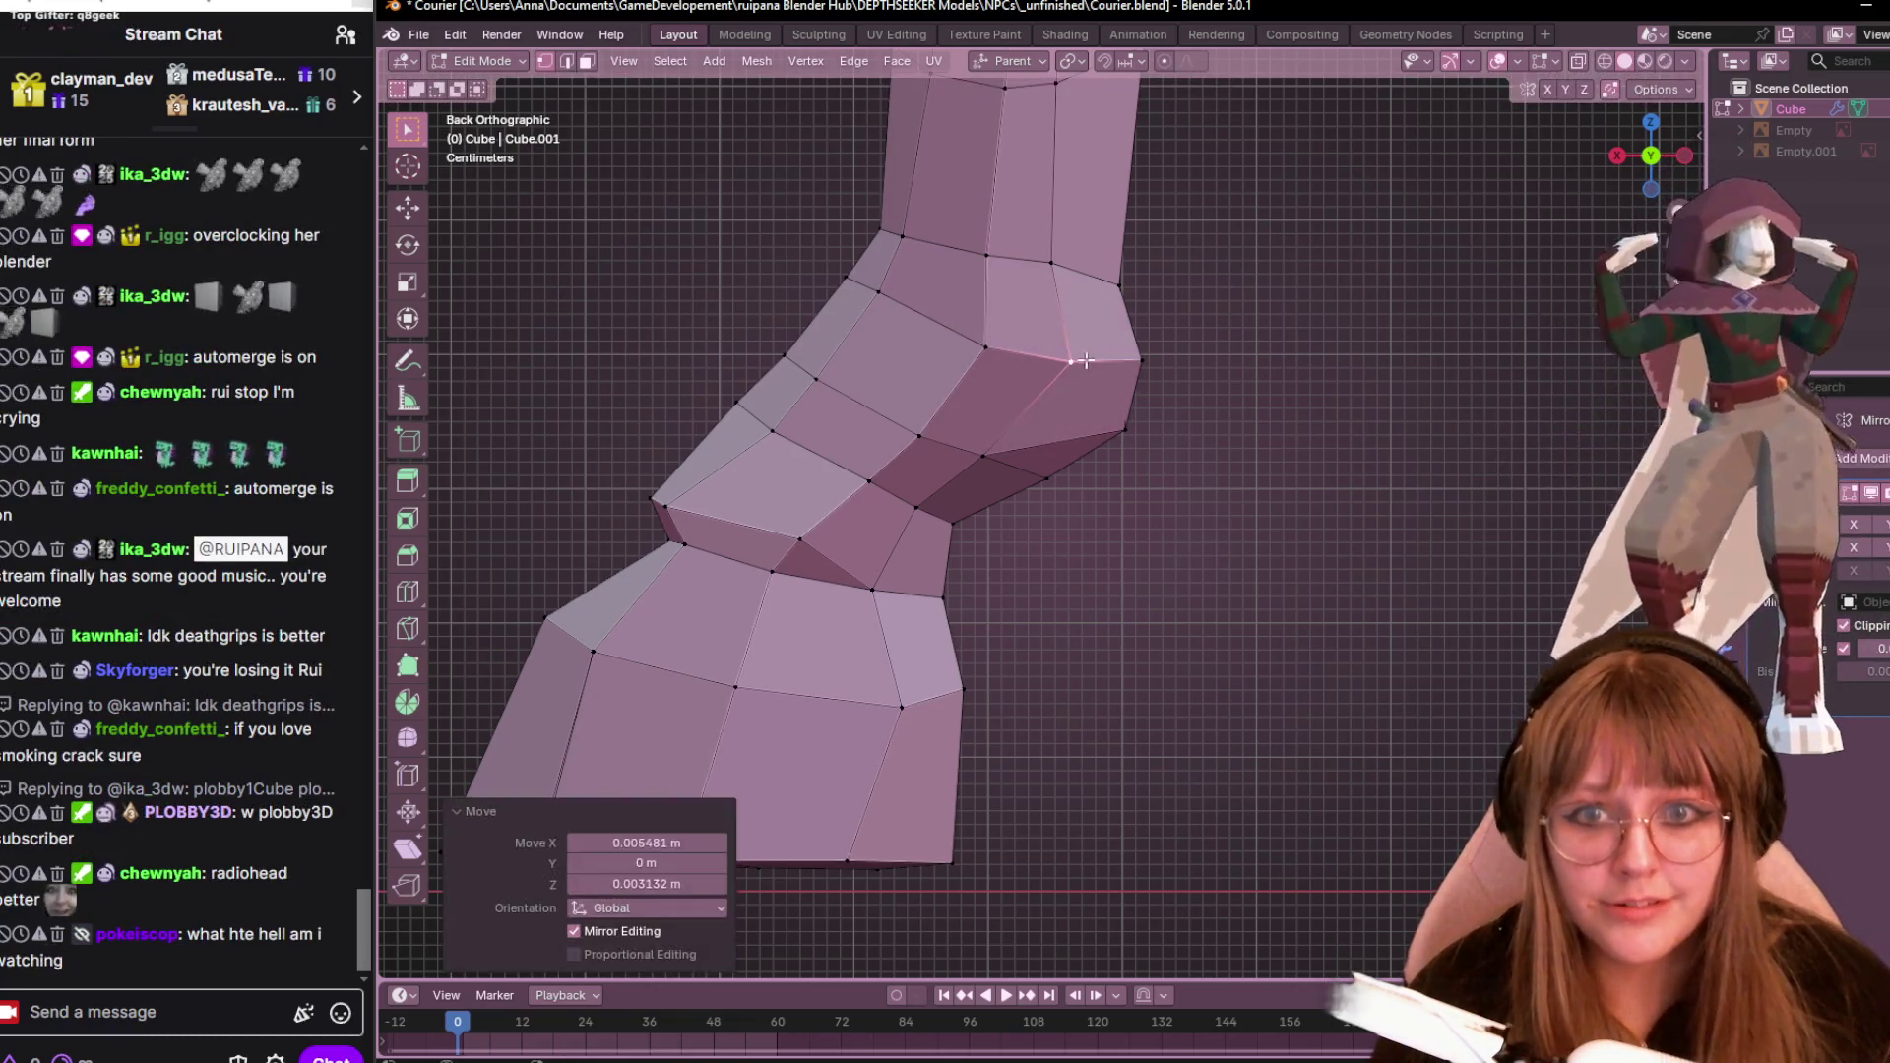
click(987, 453)
key(g)
click(1031, 465)
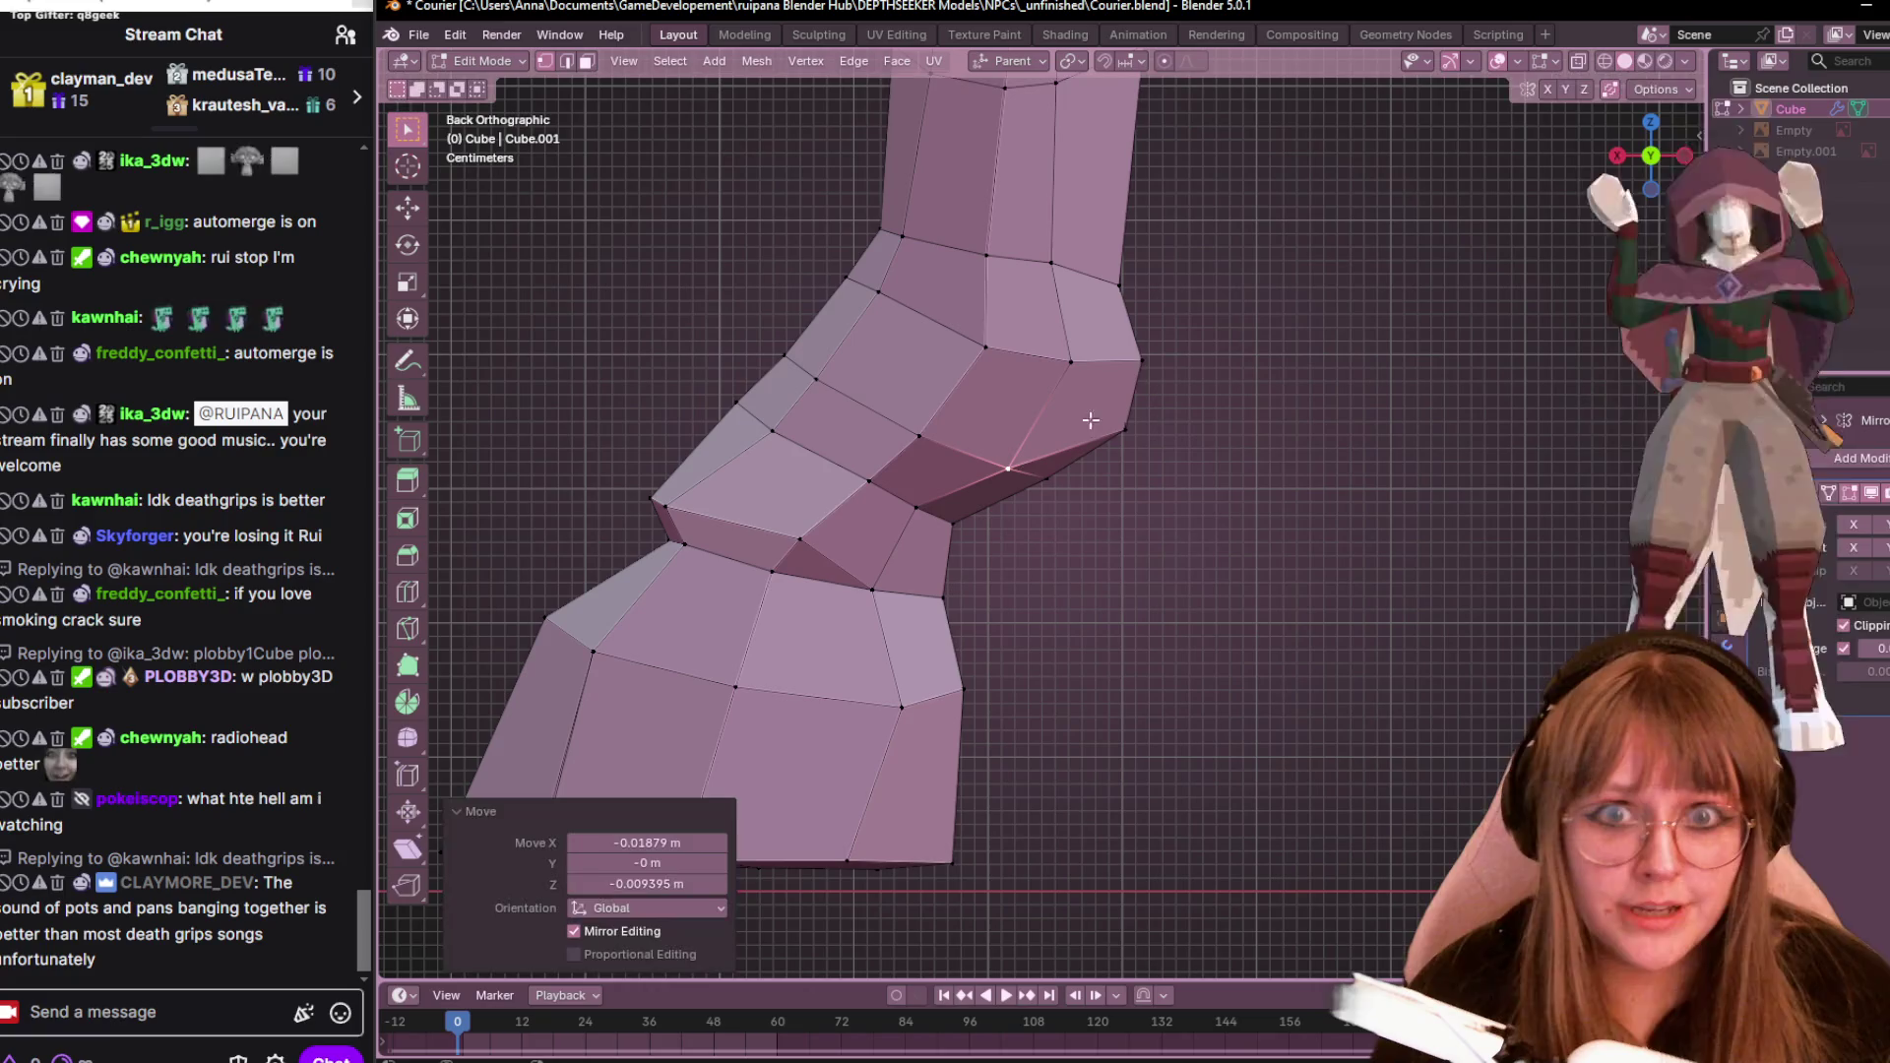
Shift the ankle's outer corner vertices downward and adjust one more vertex to shape the heel
click(1141, 360)
shift+click(1141, 408)
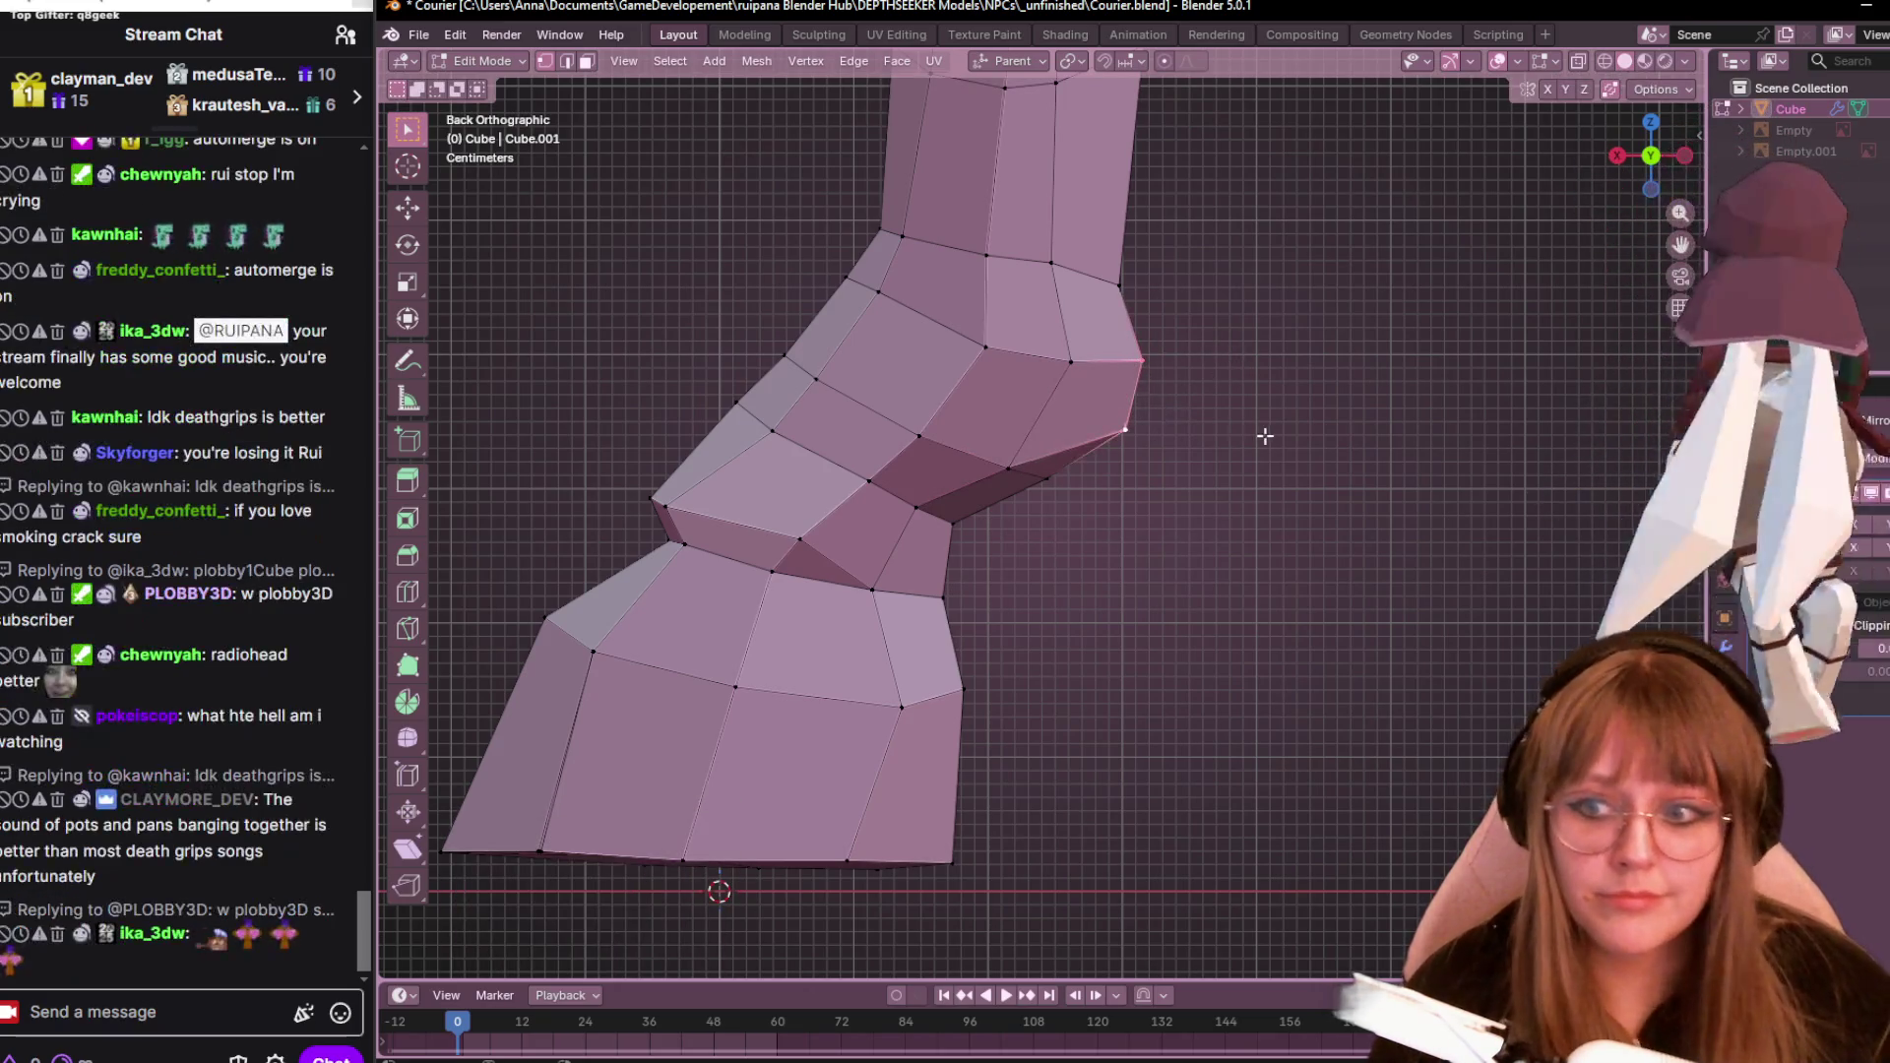
key(g)
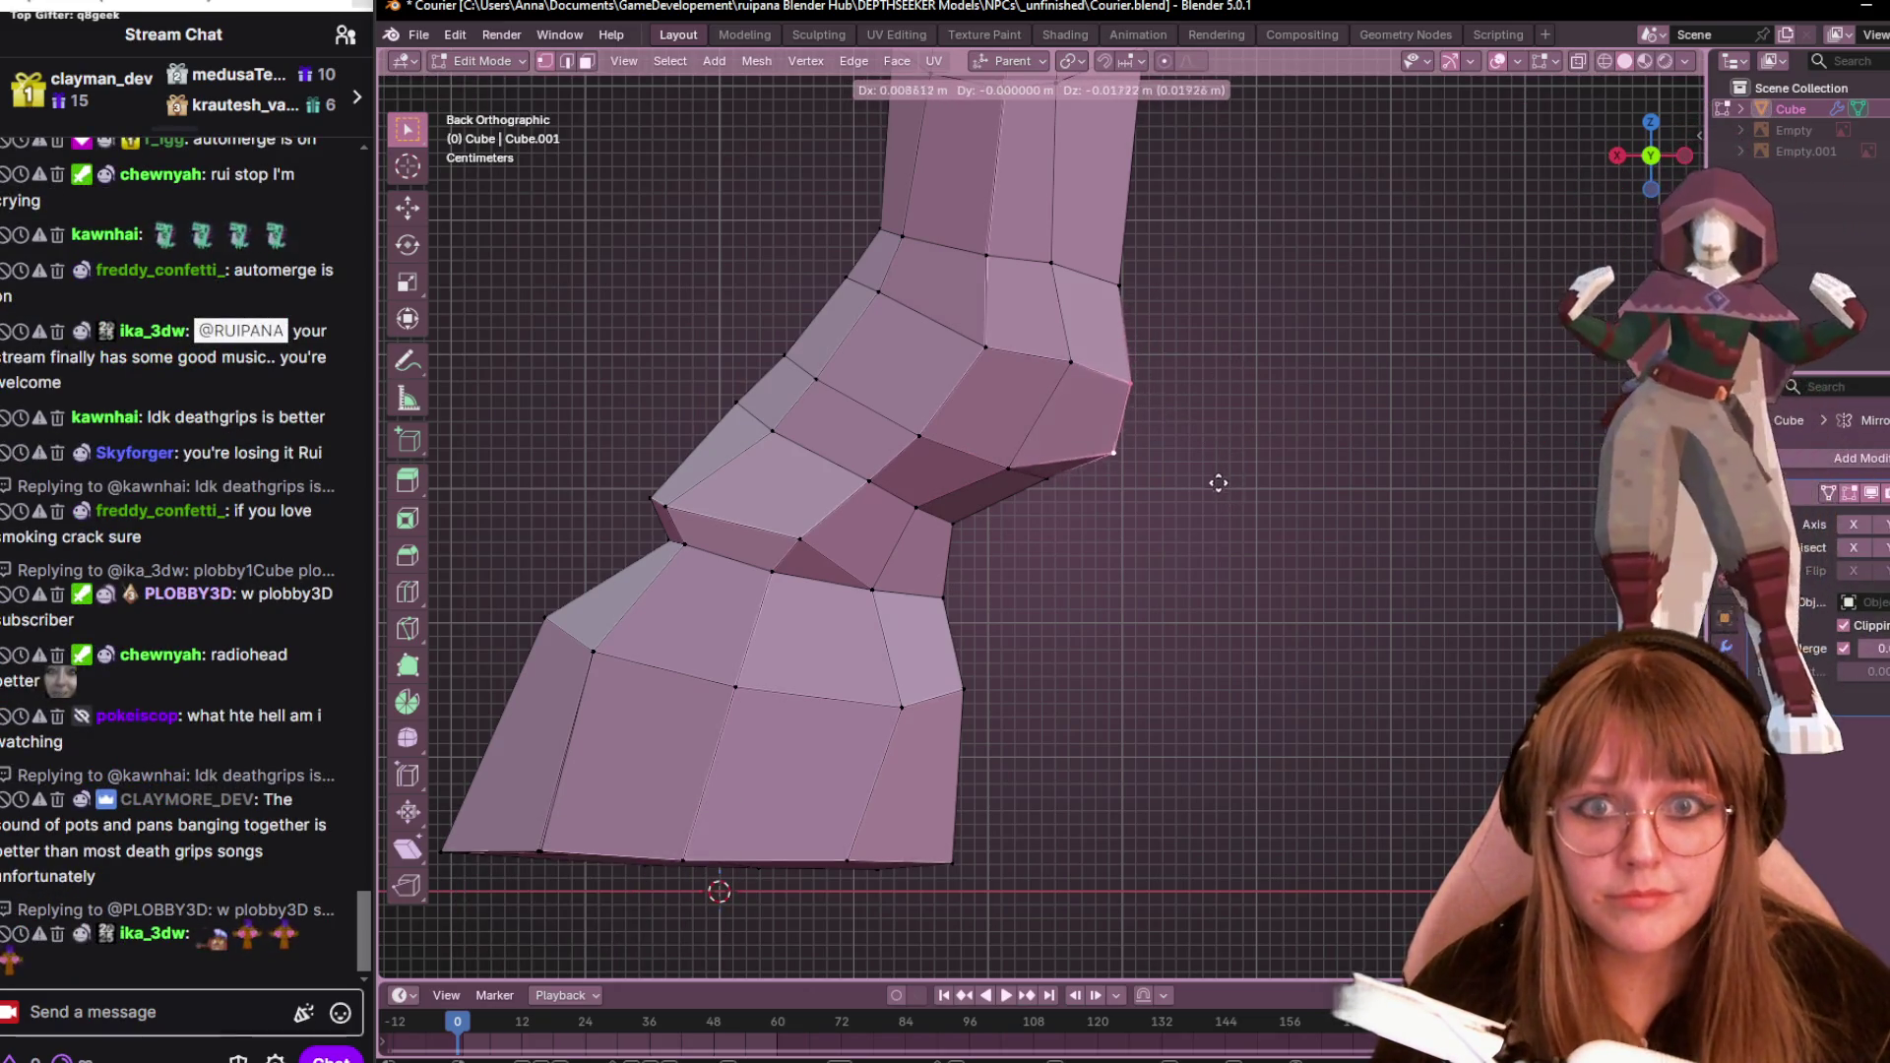
click(1236, 479)
scroll(1066, 484, down, 2)
key(g)
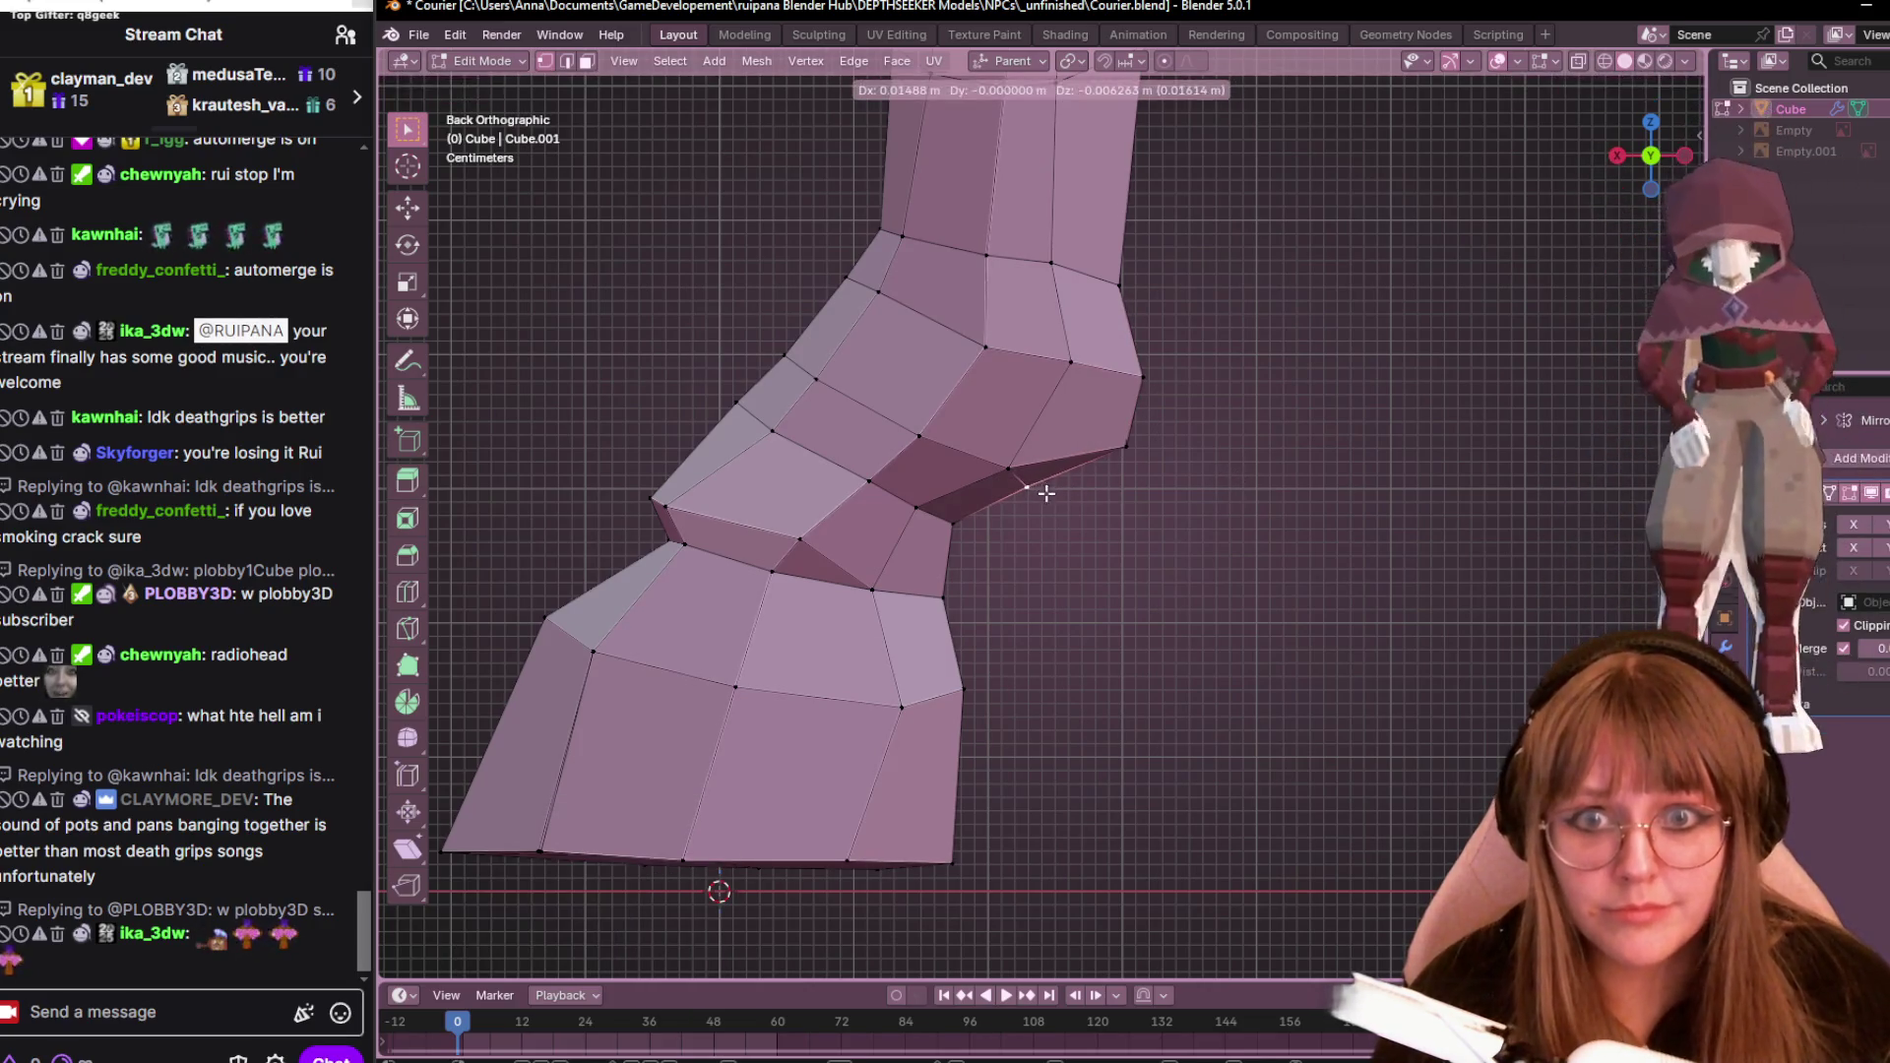
click(1073, 497)
scroll(1082, 500, down, 2)
middle_drag(1092, 541, 1379, 595)
Switch to Right Orthographic view and zoom in on the hoof
click(1661, 165)
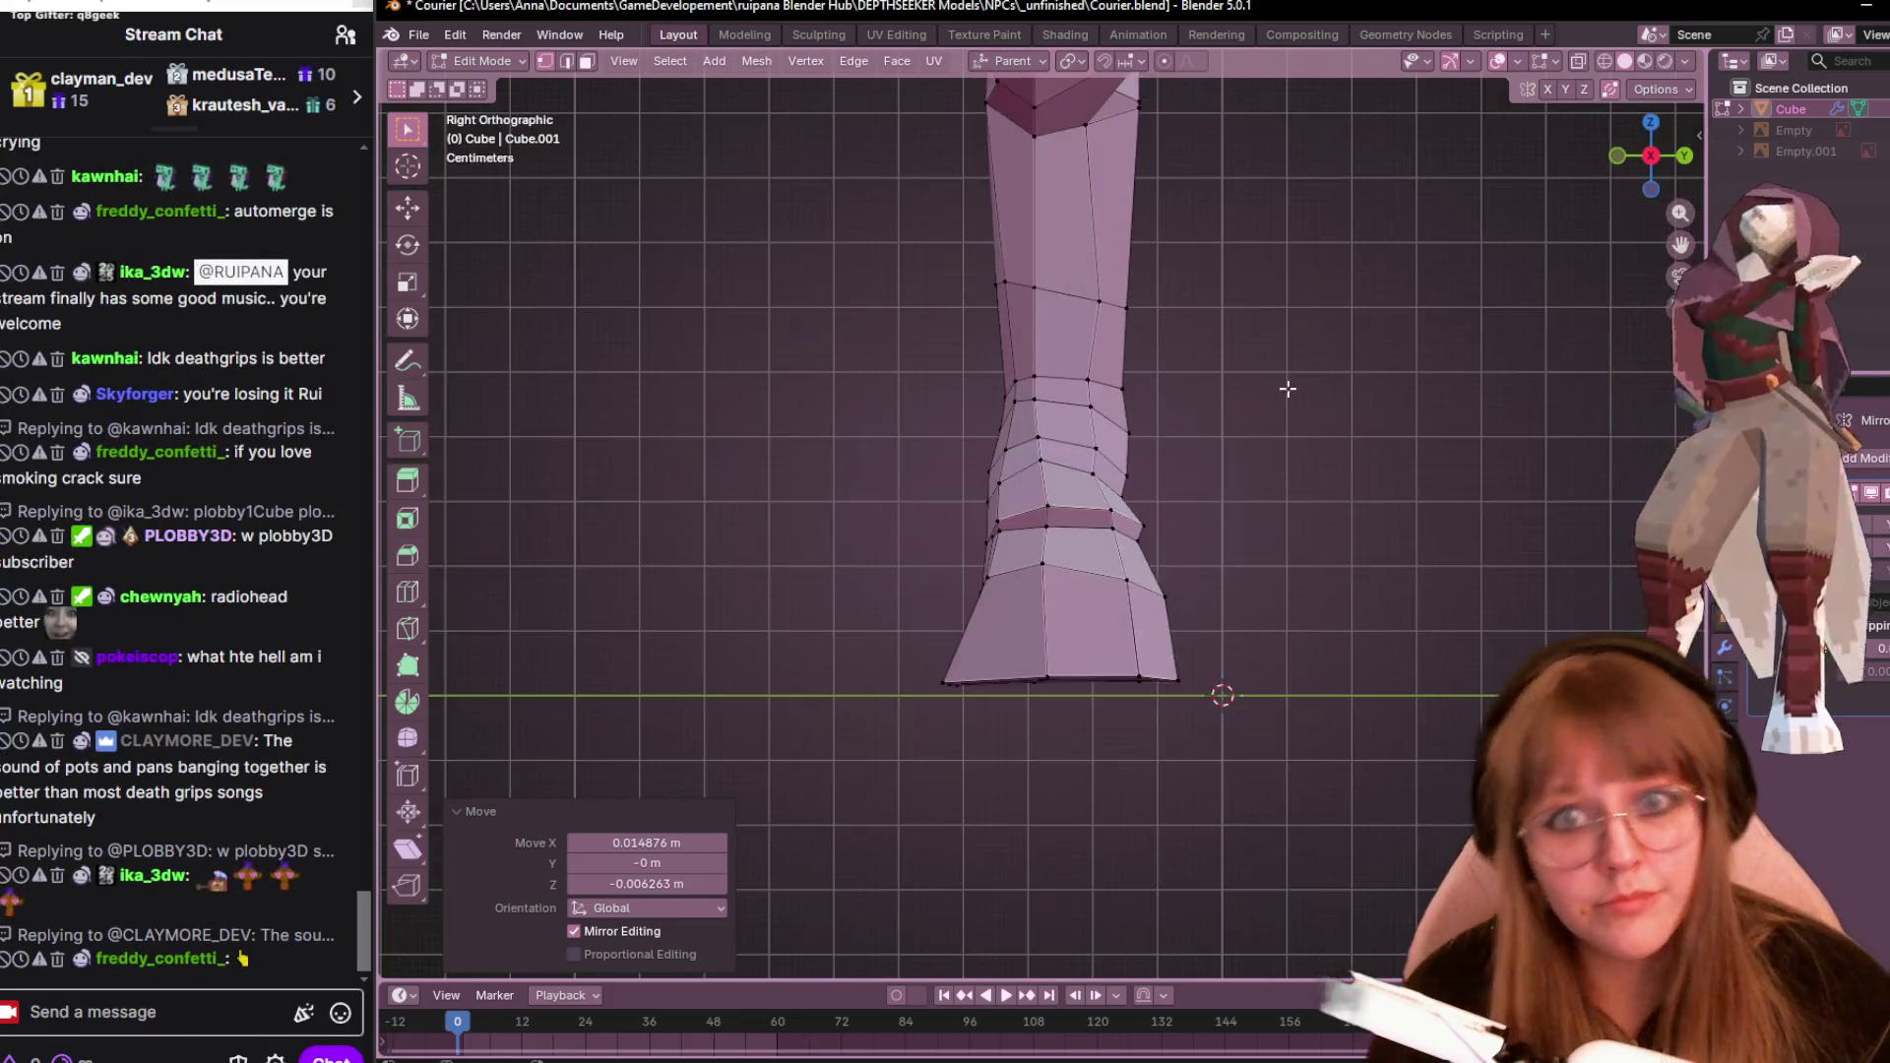
scroll(1018, 355, up, 3)
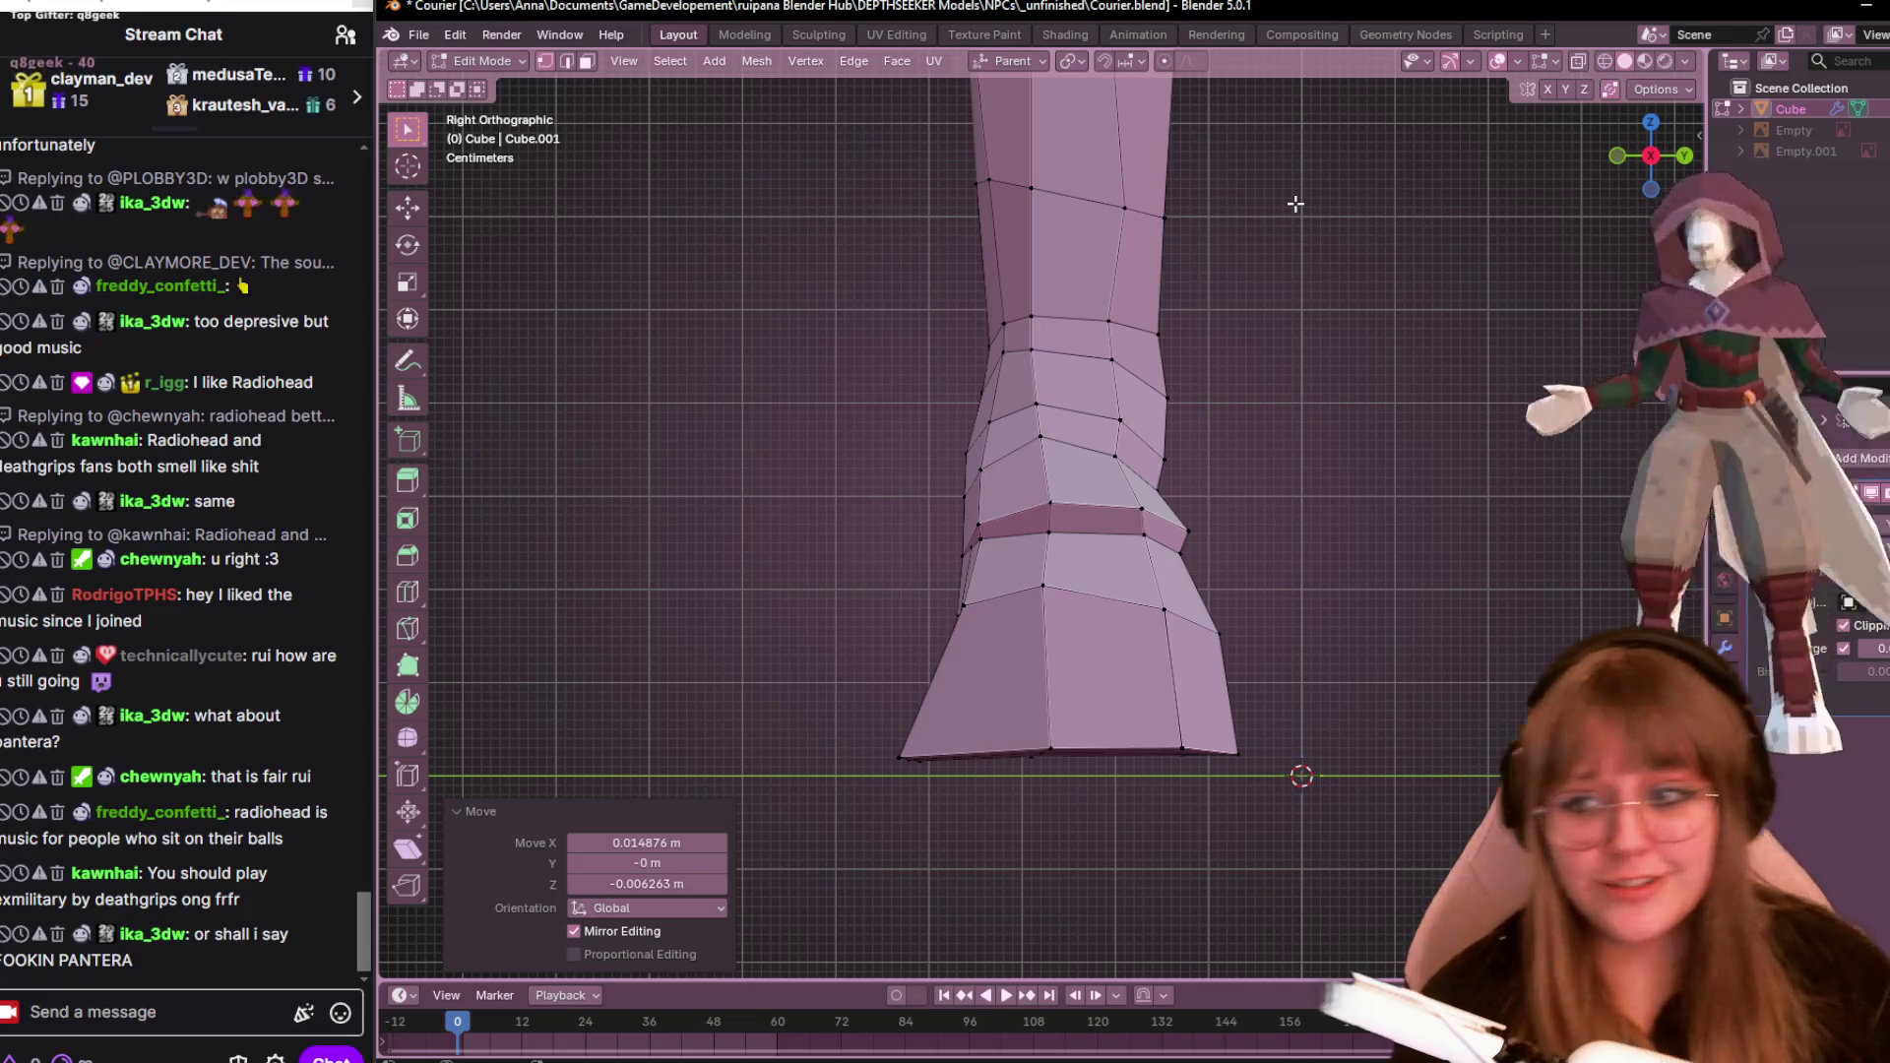
mouse_move(154, 675)
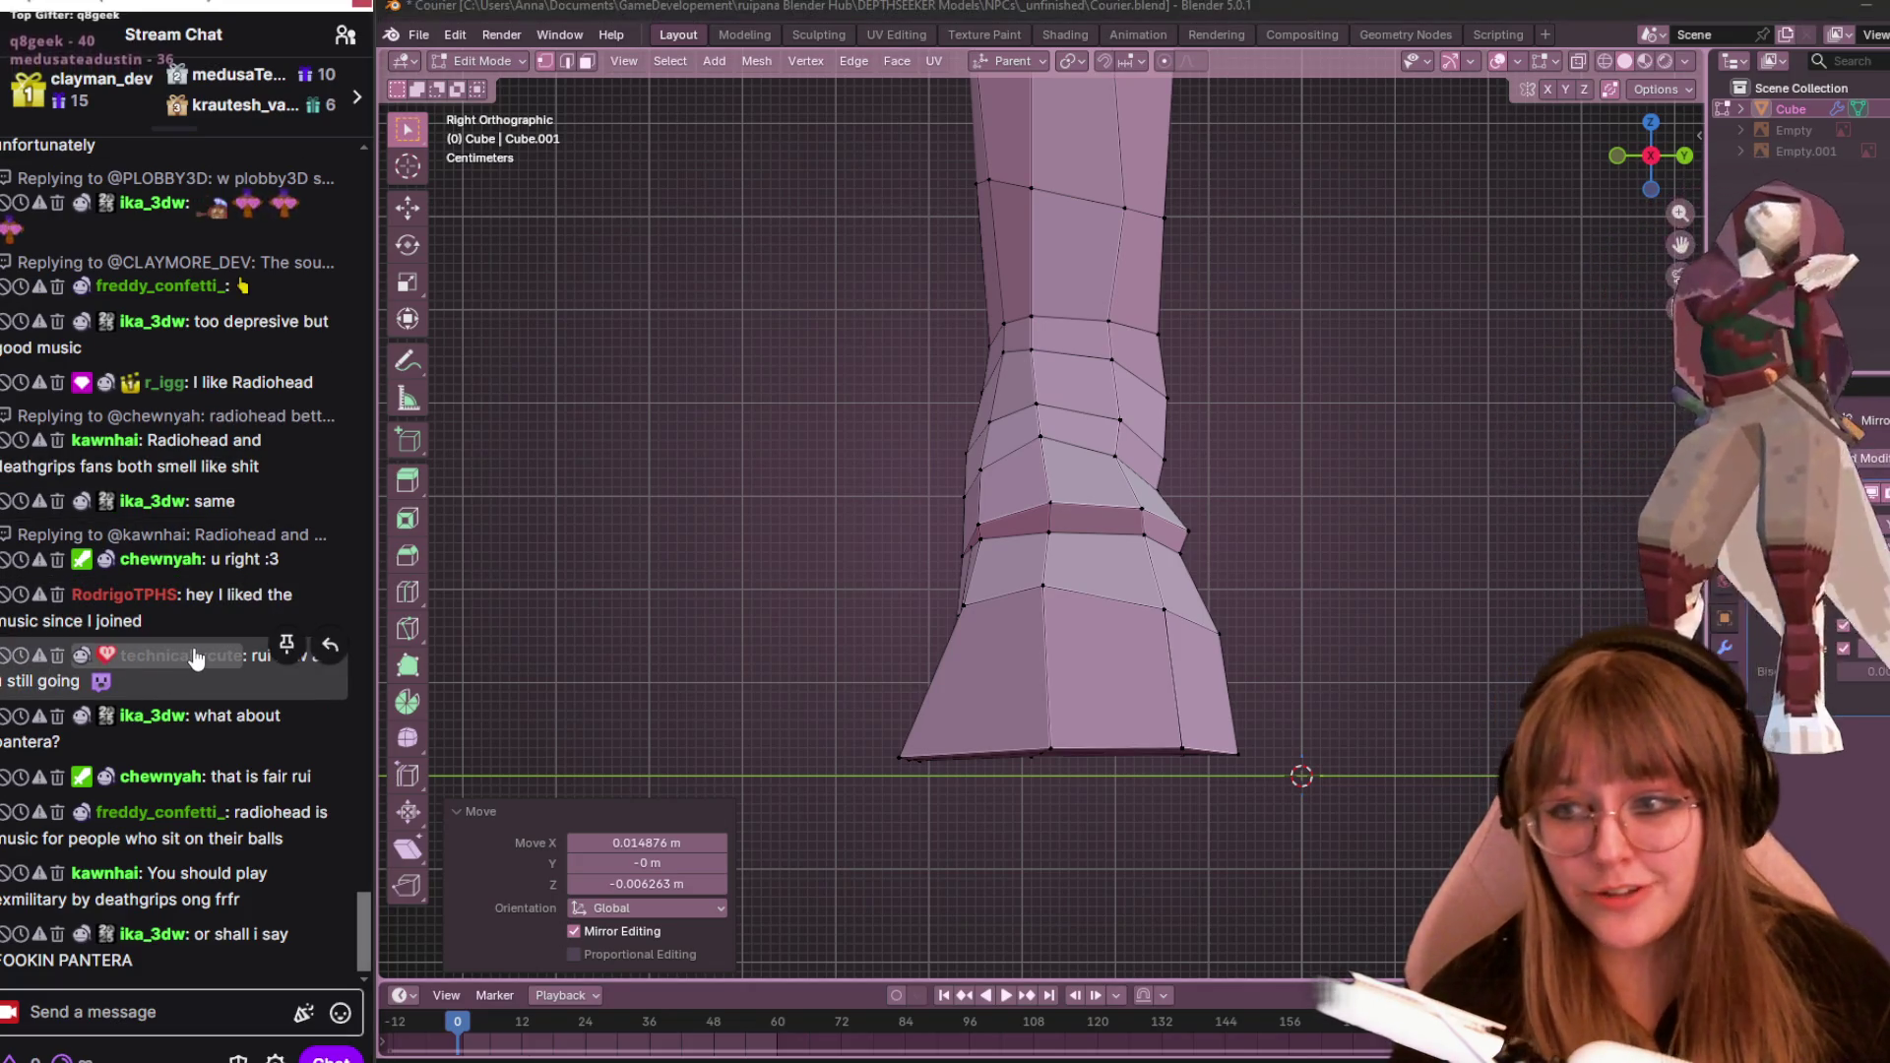
click(192, 655)
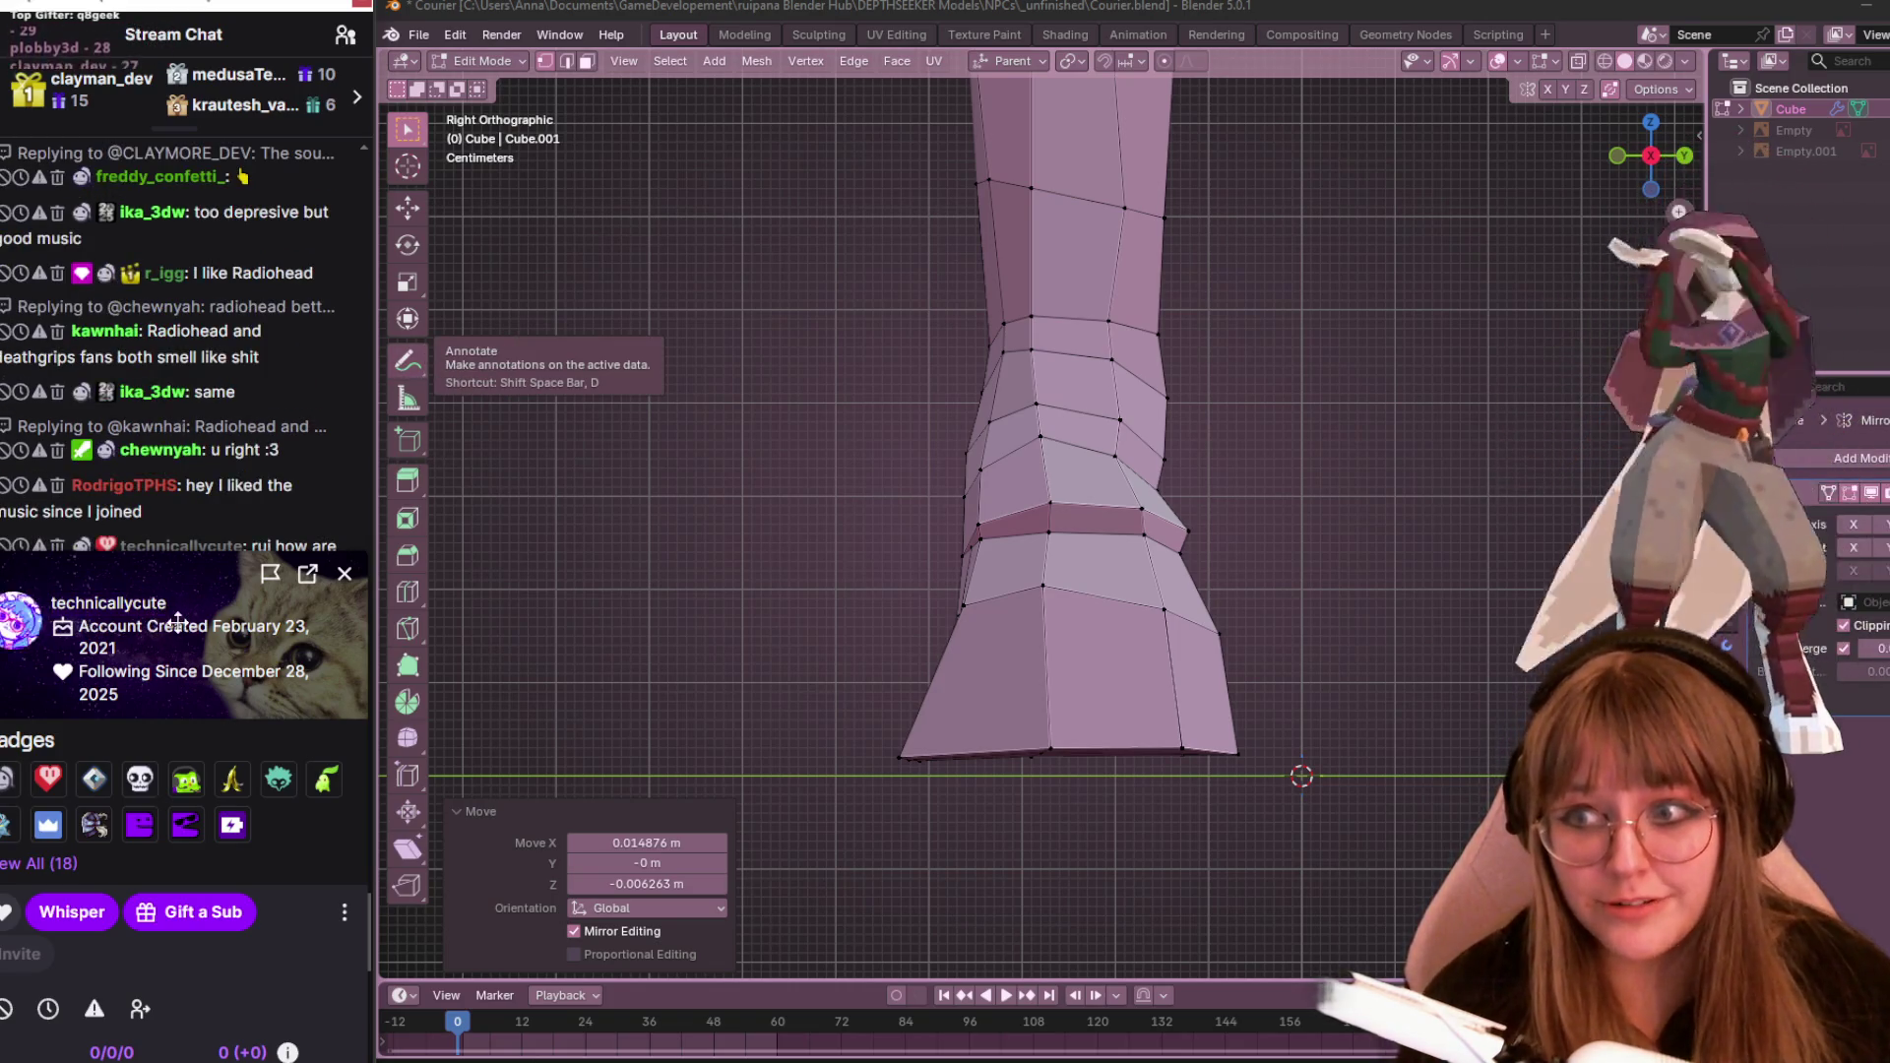
drag(52, 588, 48, 588)
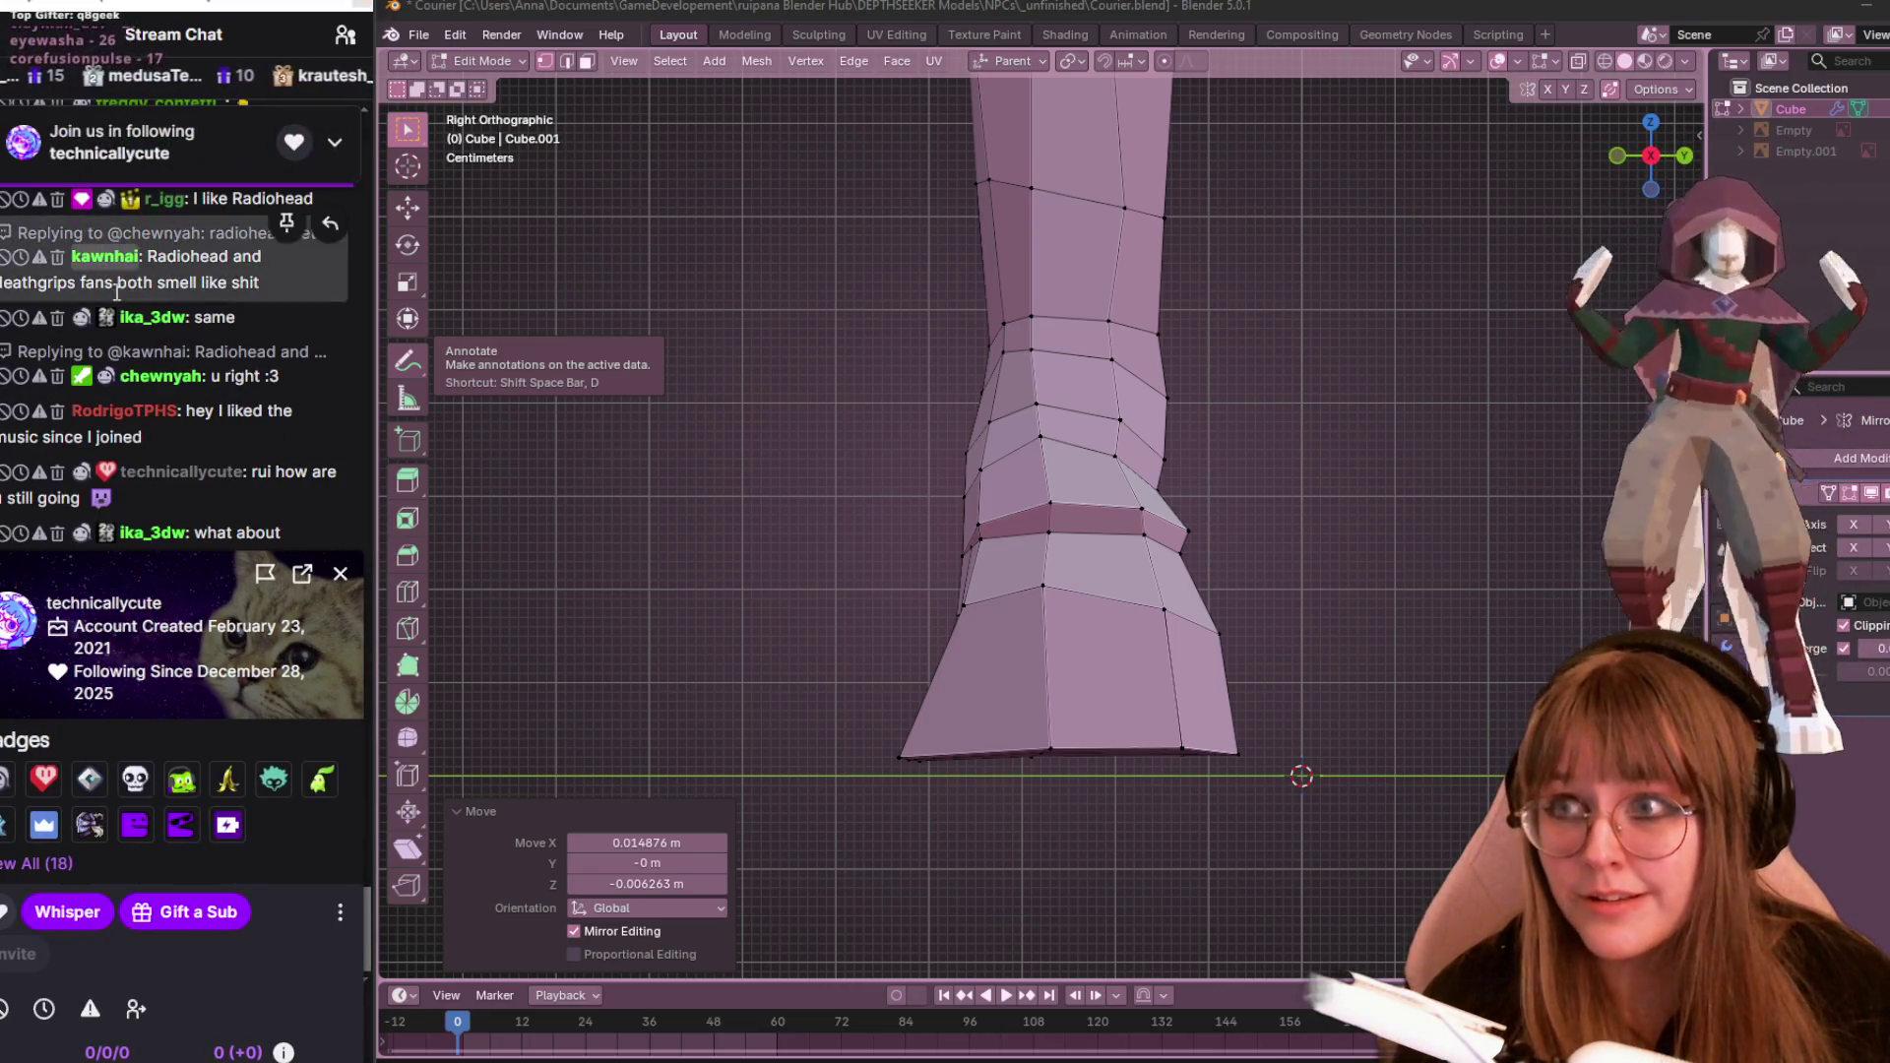
click(340, 575)
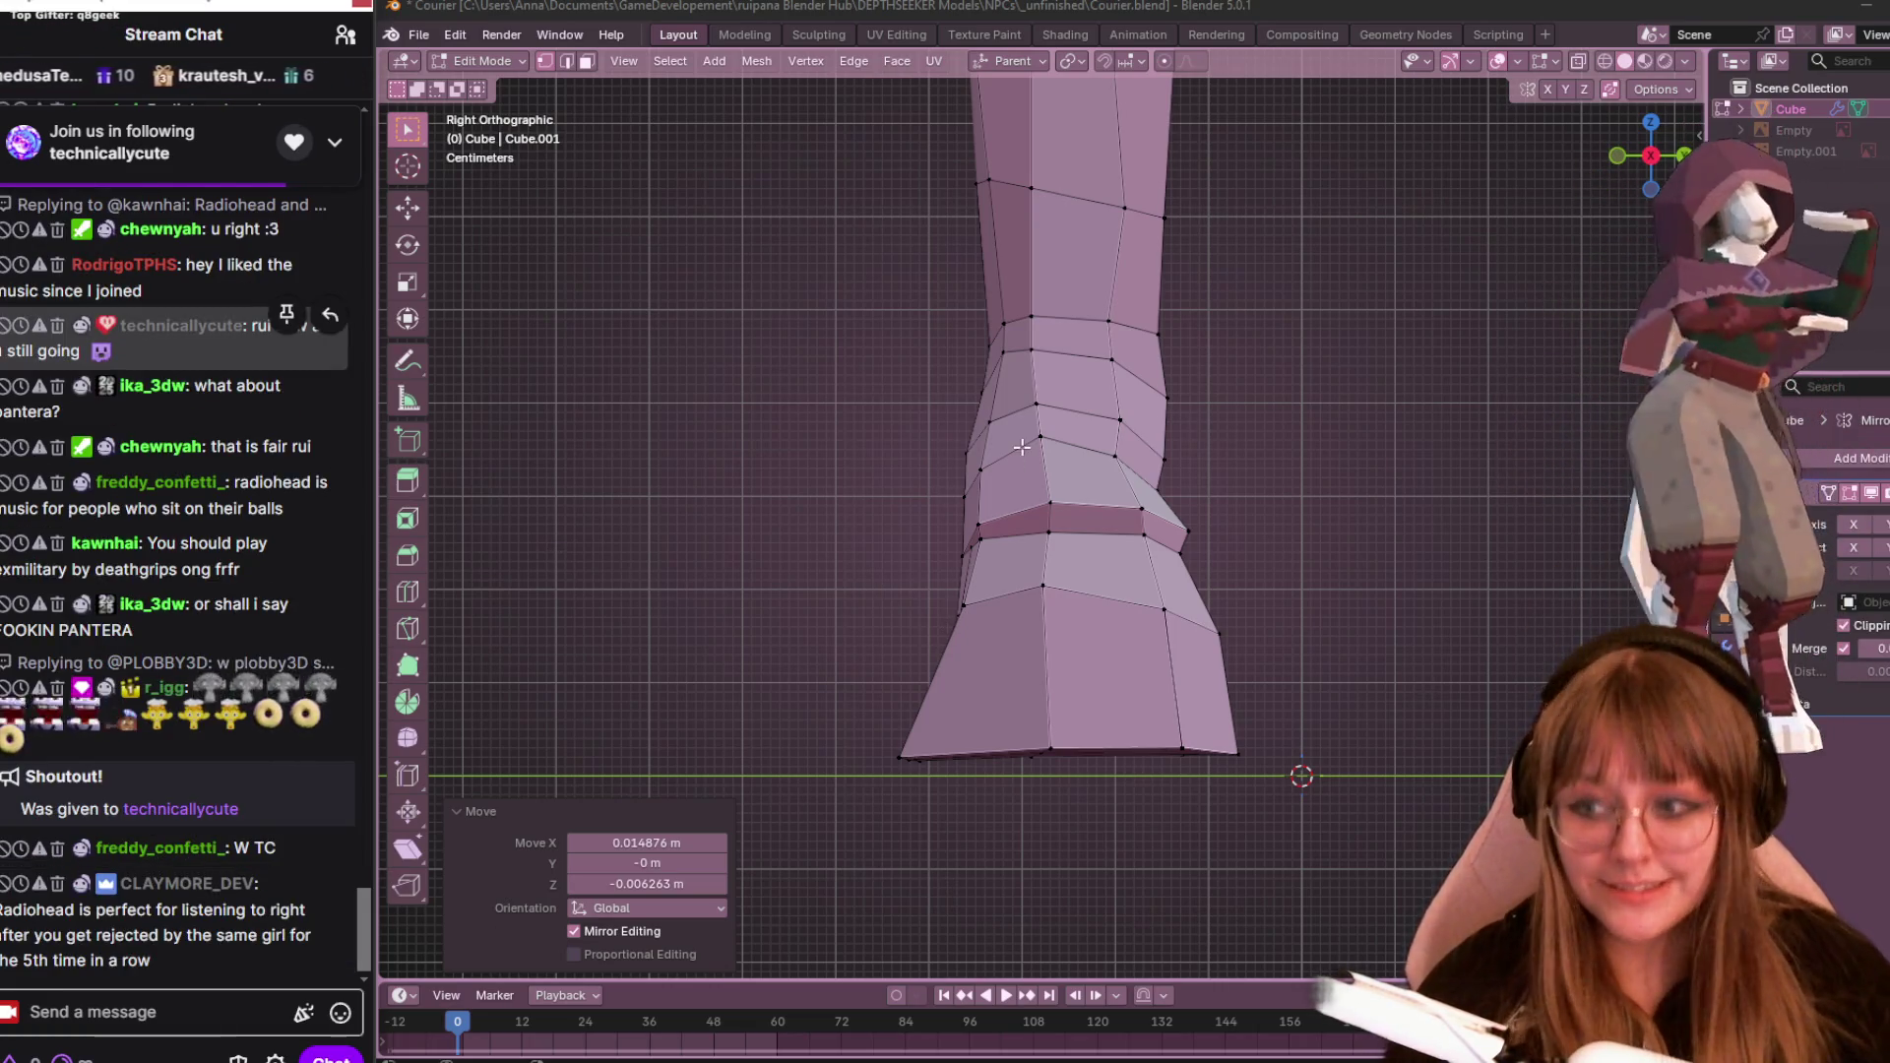
click(1164, 459)
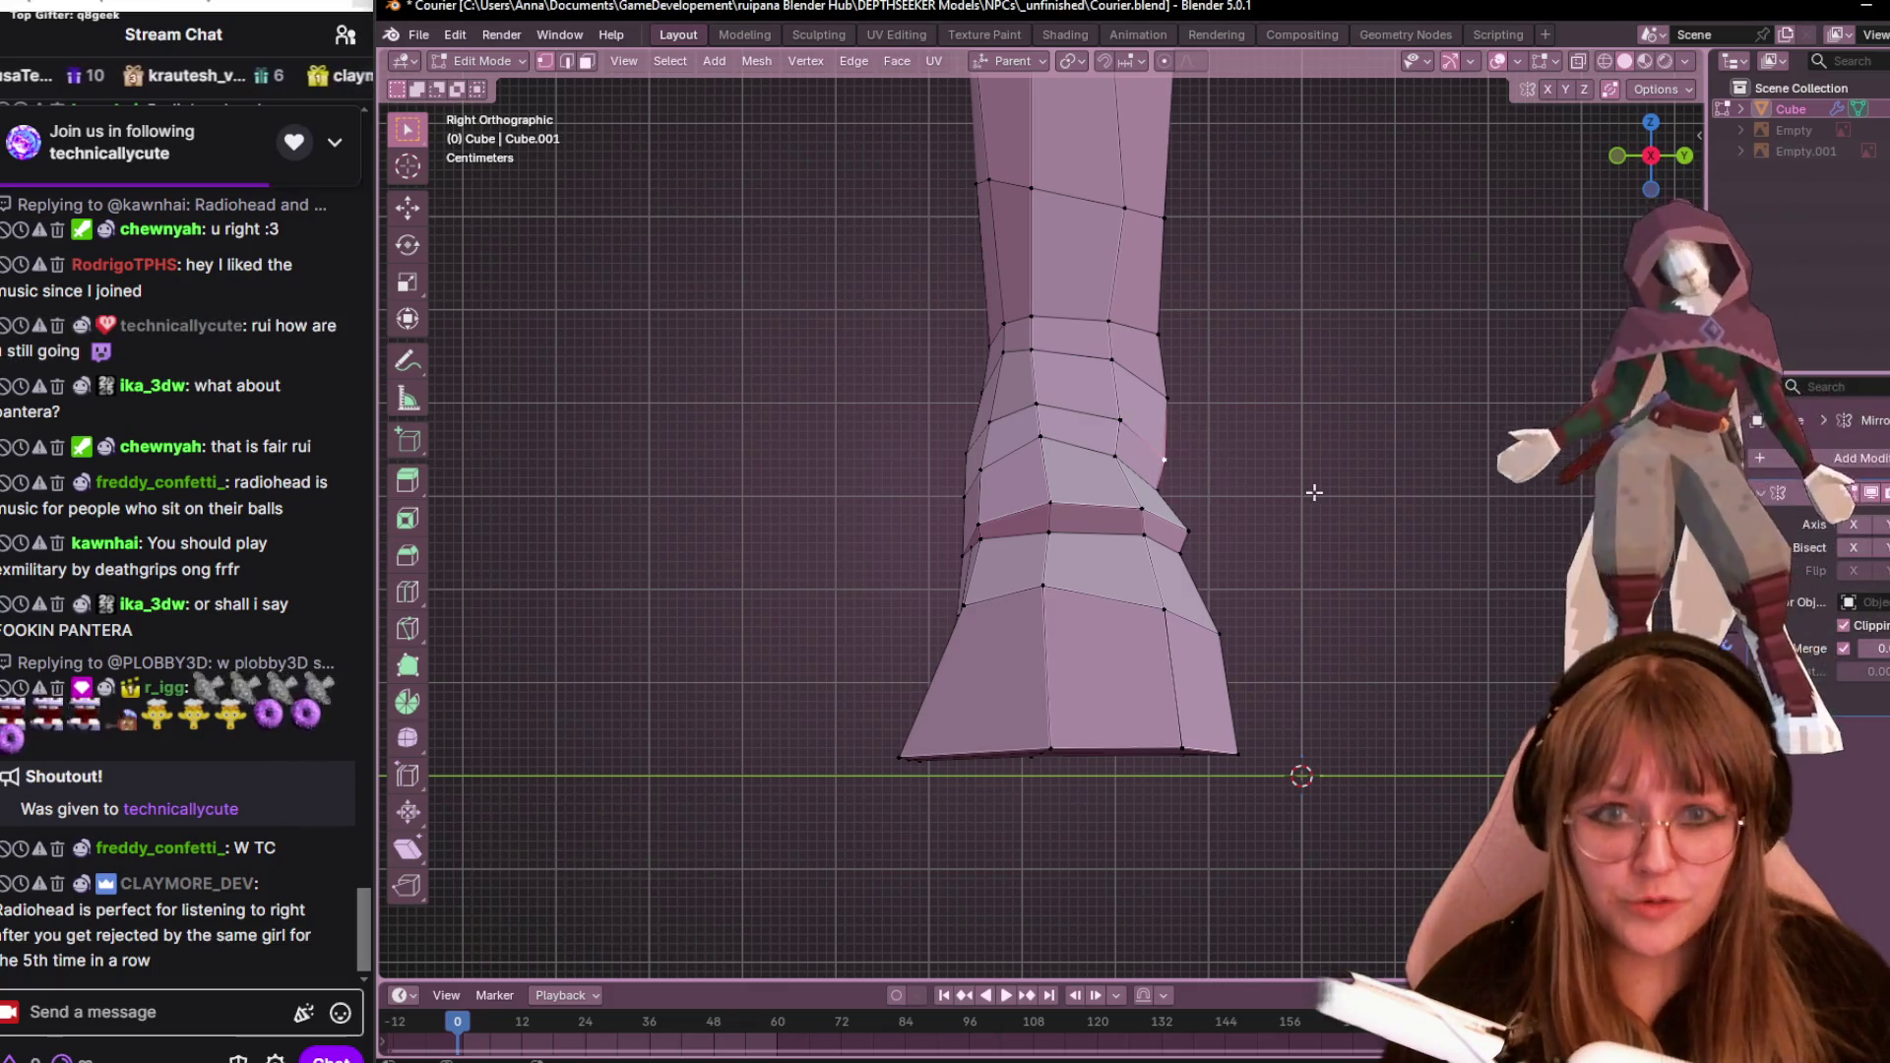
Move the hoof's bottom-left vertex inward
scroll(1320, 413, down, 3)
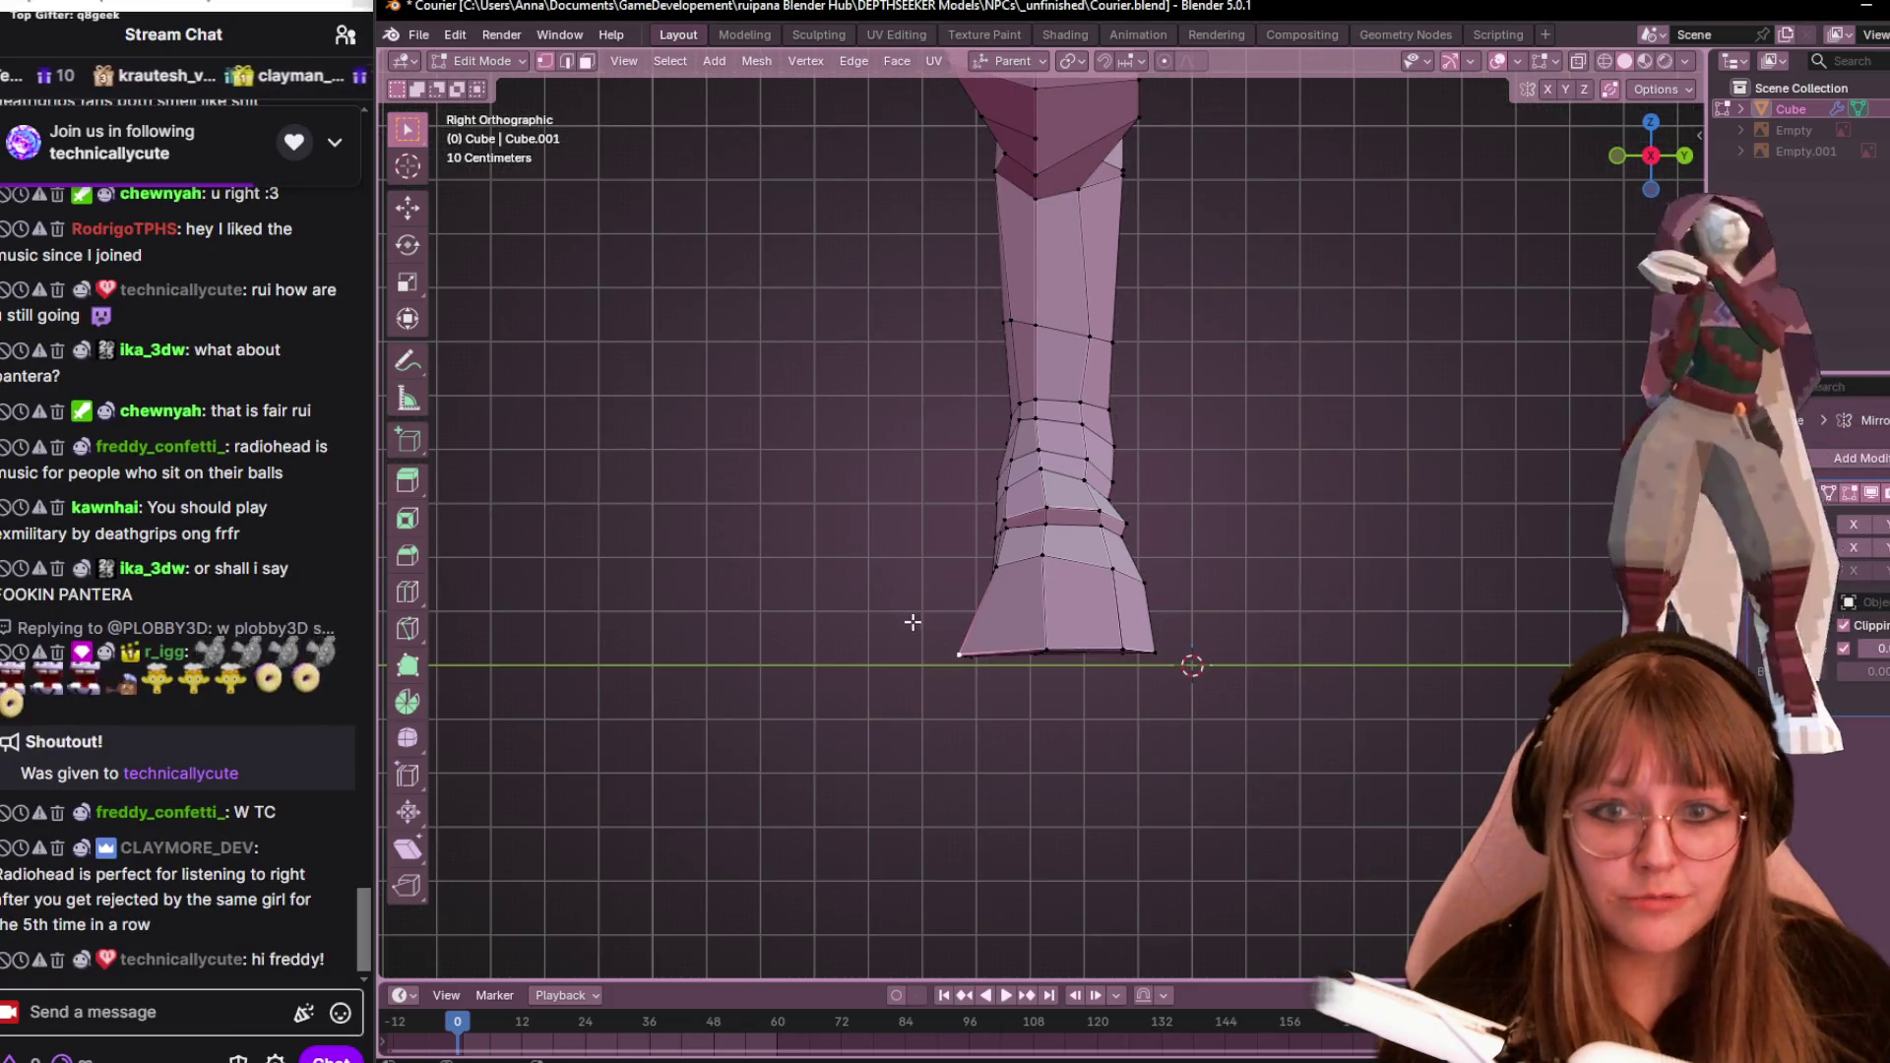
scroll(974, 689, up, 4)
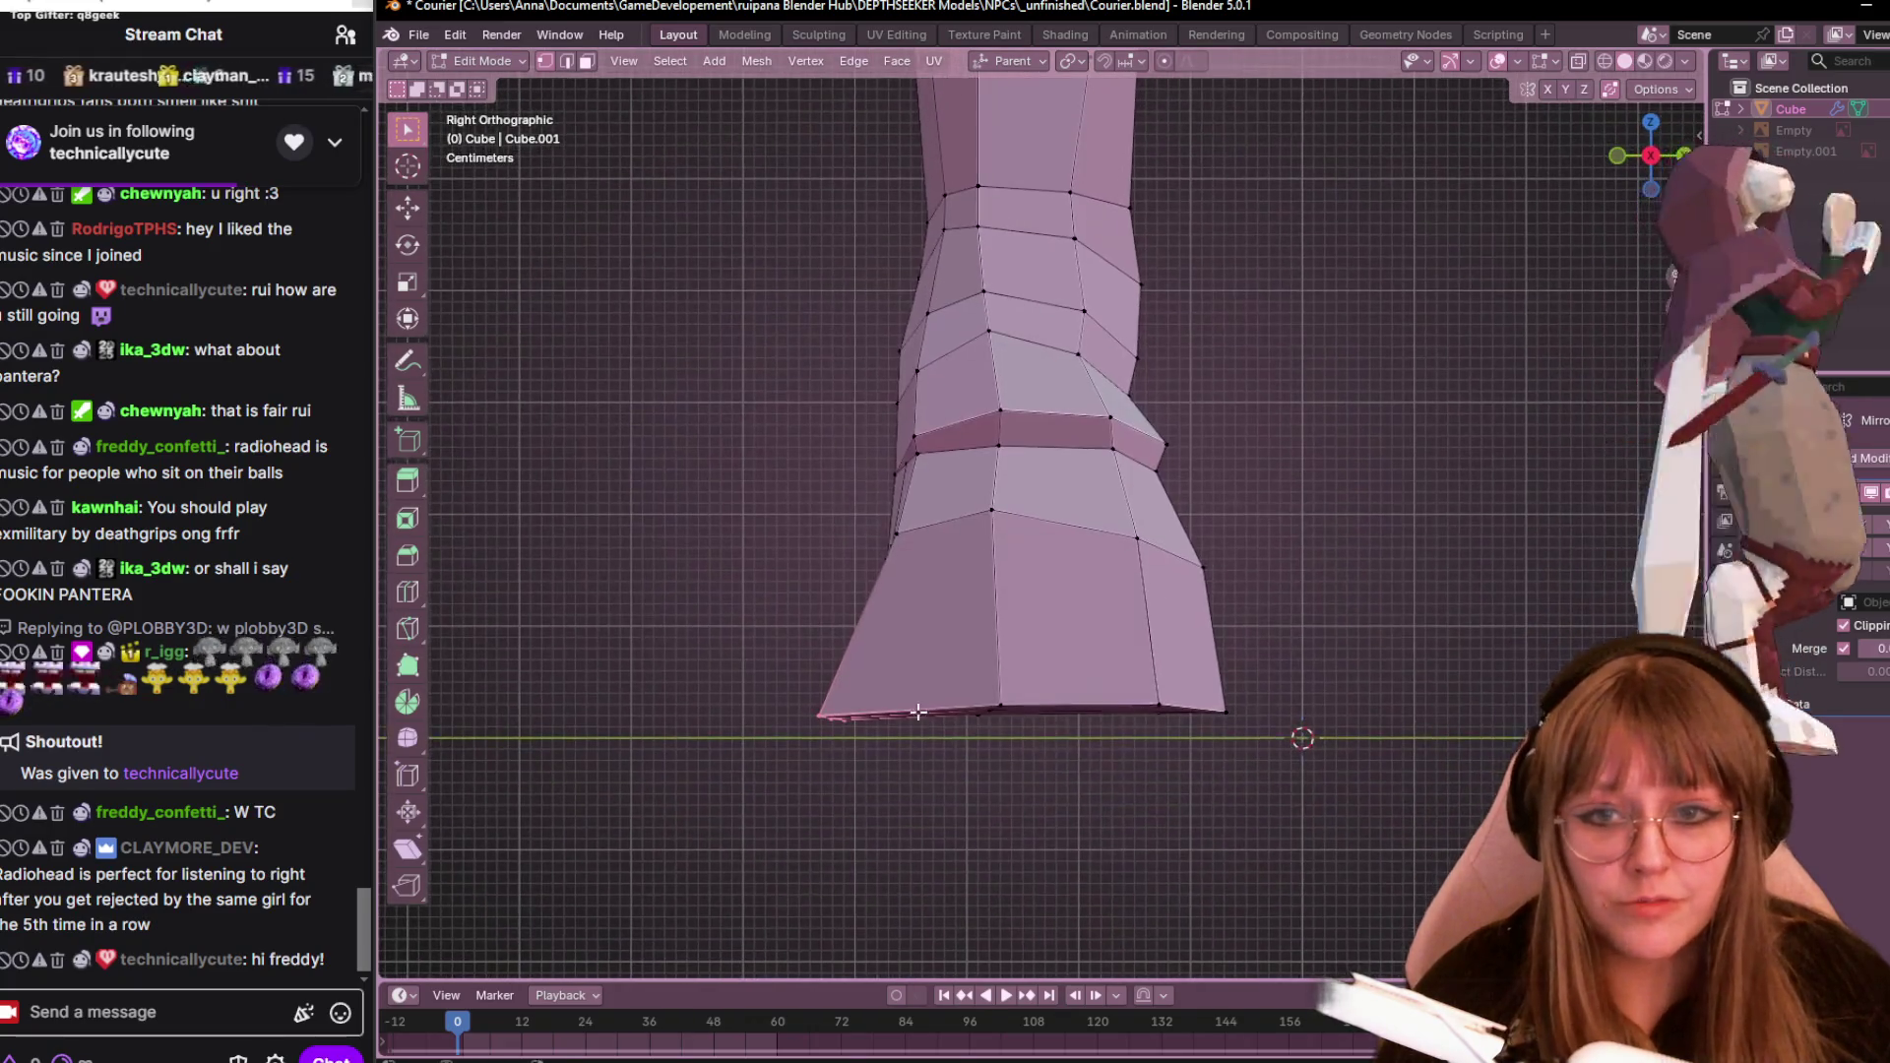
key(g)
click(980, 702)
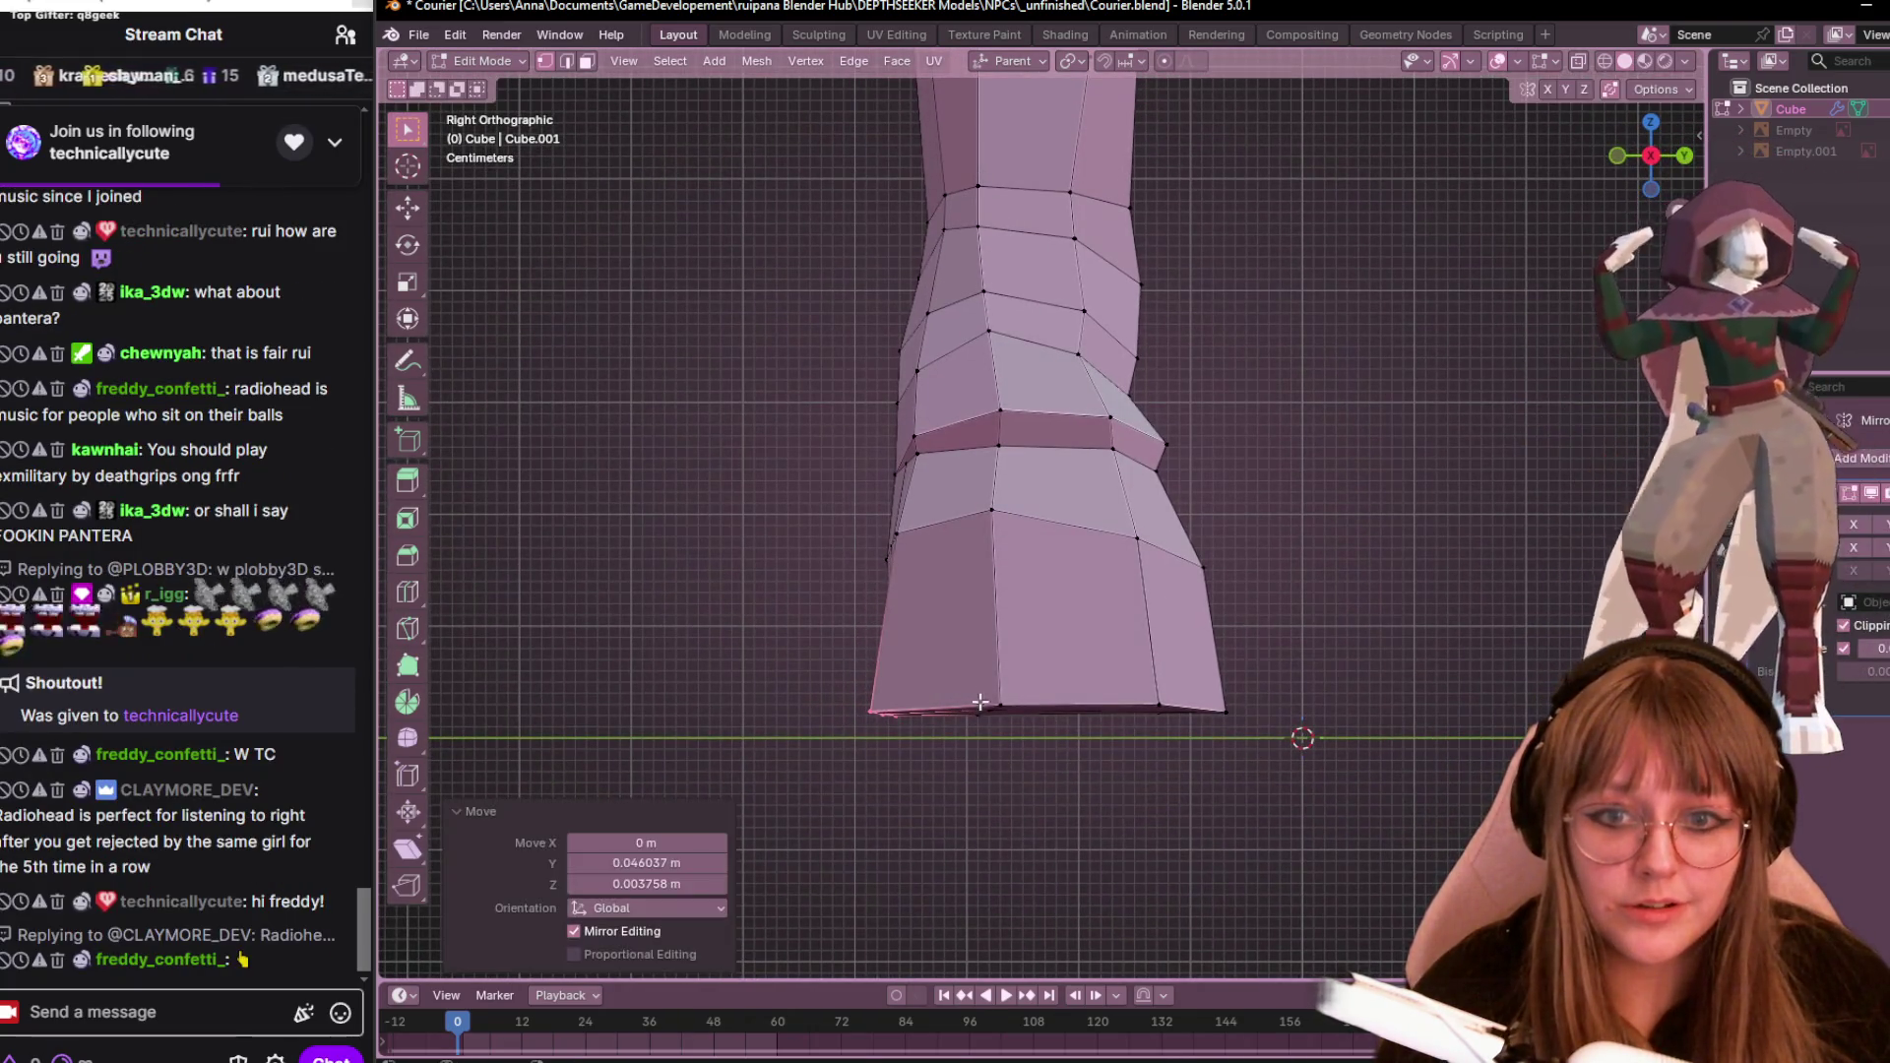
Vertex-slide the hoof's bottom-left corner and a higher left-side vertex along their edges, factor 0.228
click(874, 709)
key(shift+v)
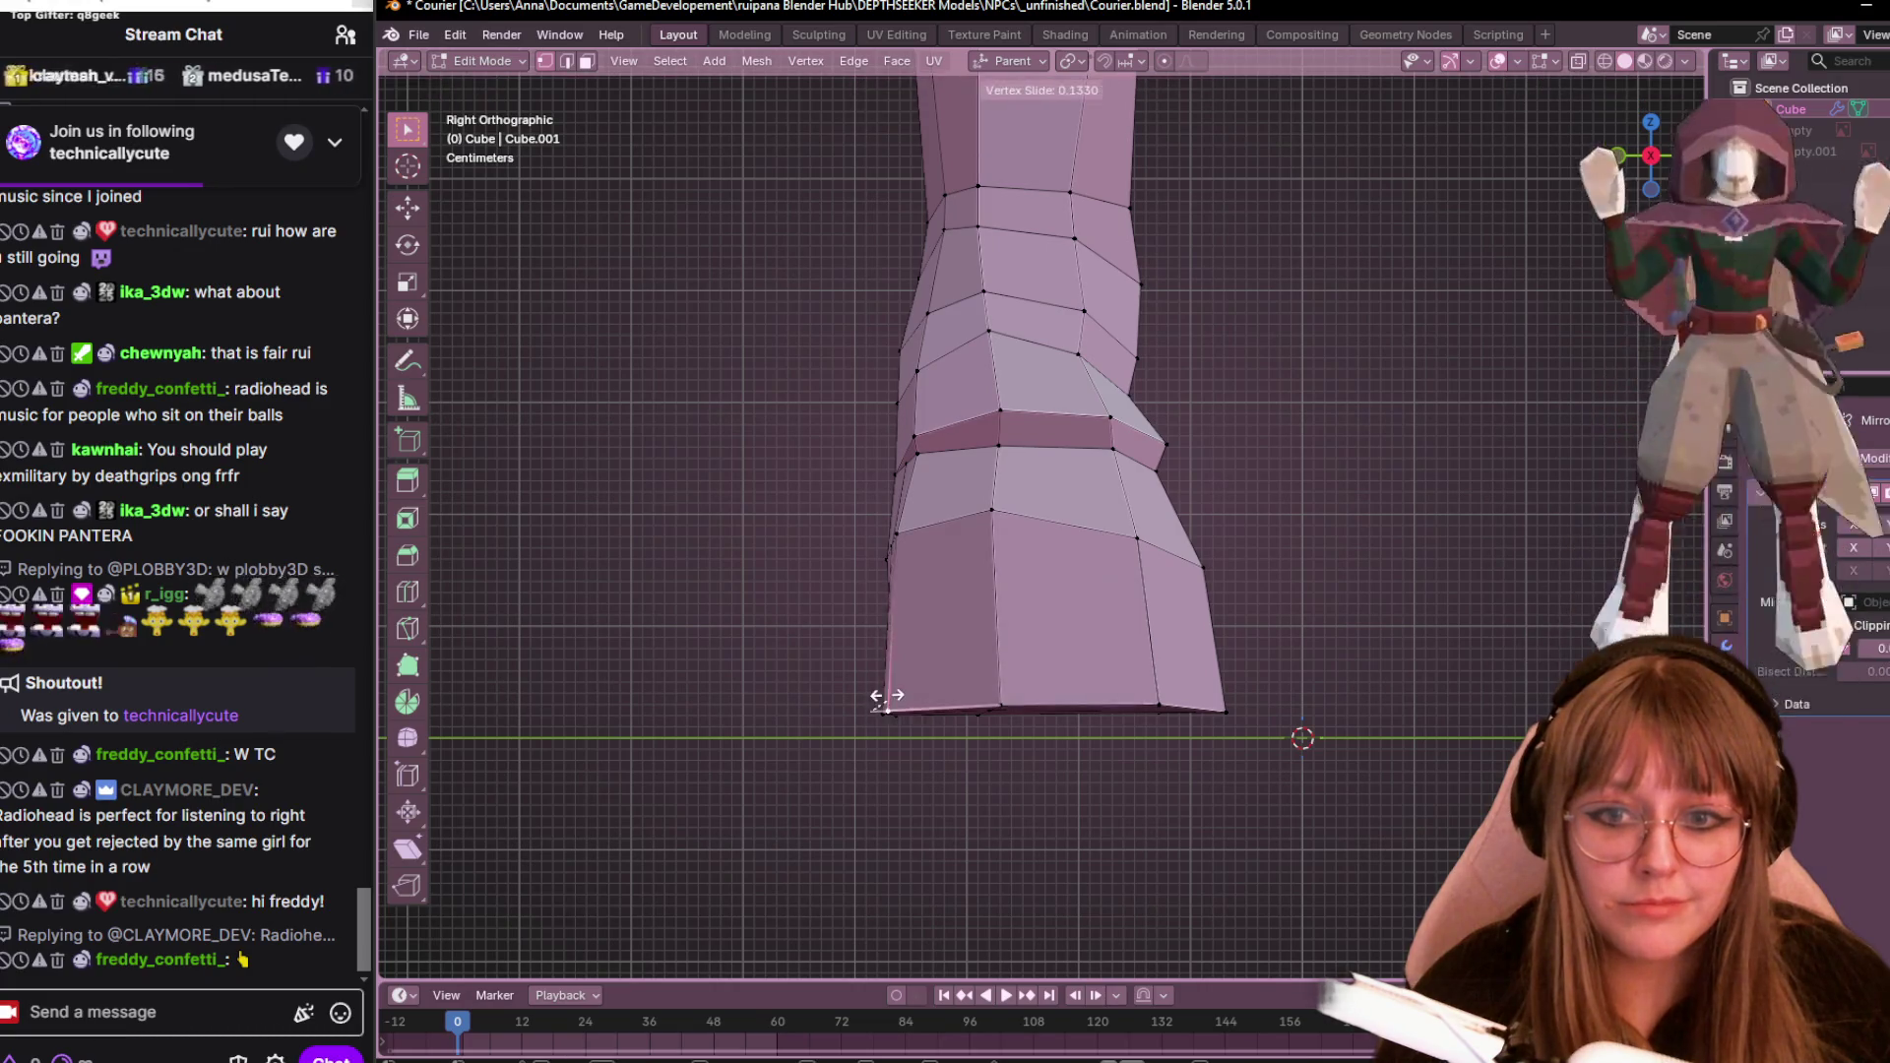
click(885, 704)
click(894, 532)
key(shift+v)
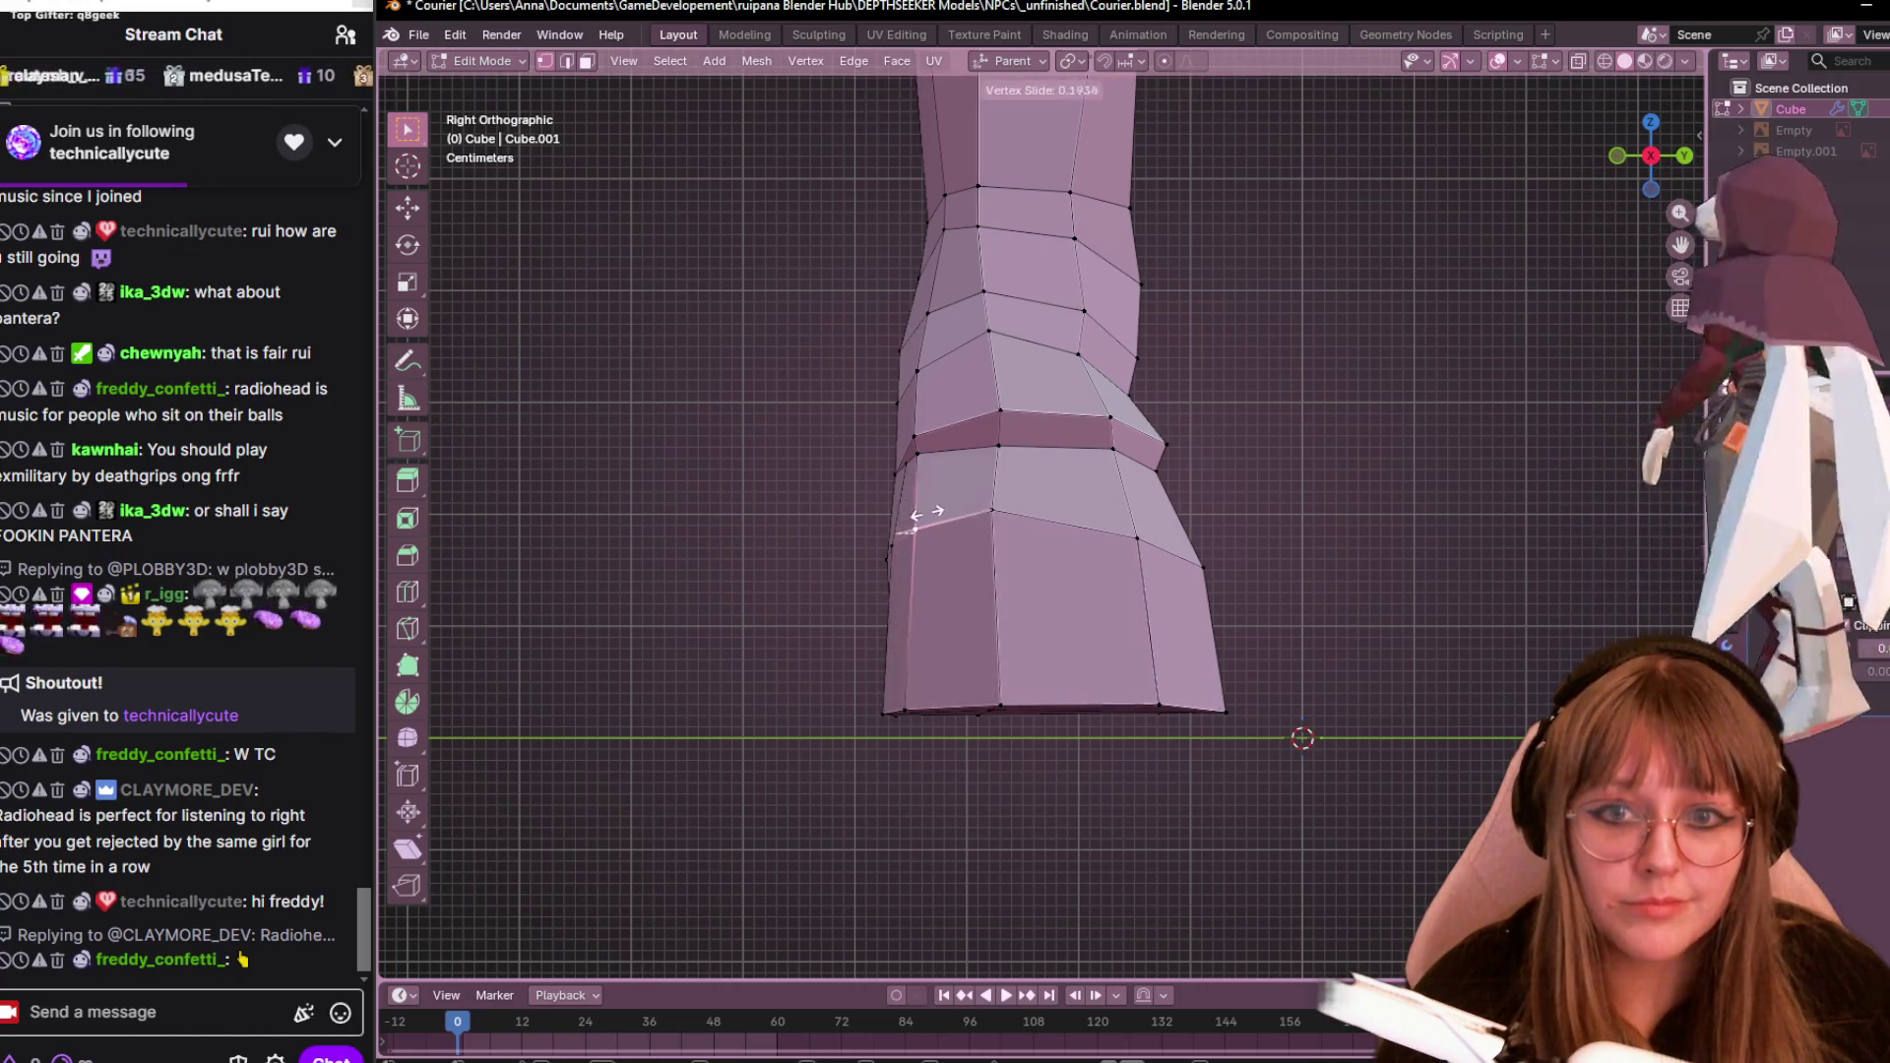
click(925, 512)
scroll(973, 513, down, 8)
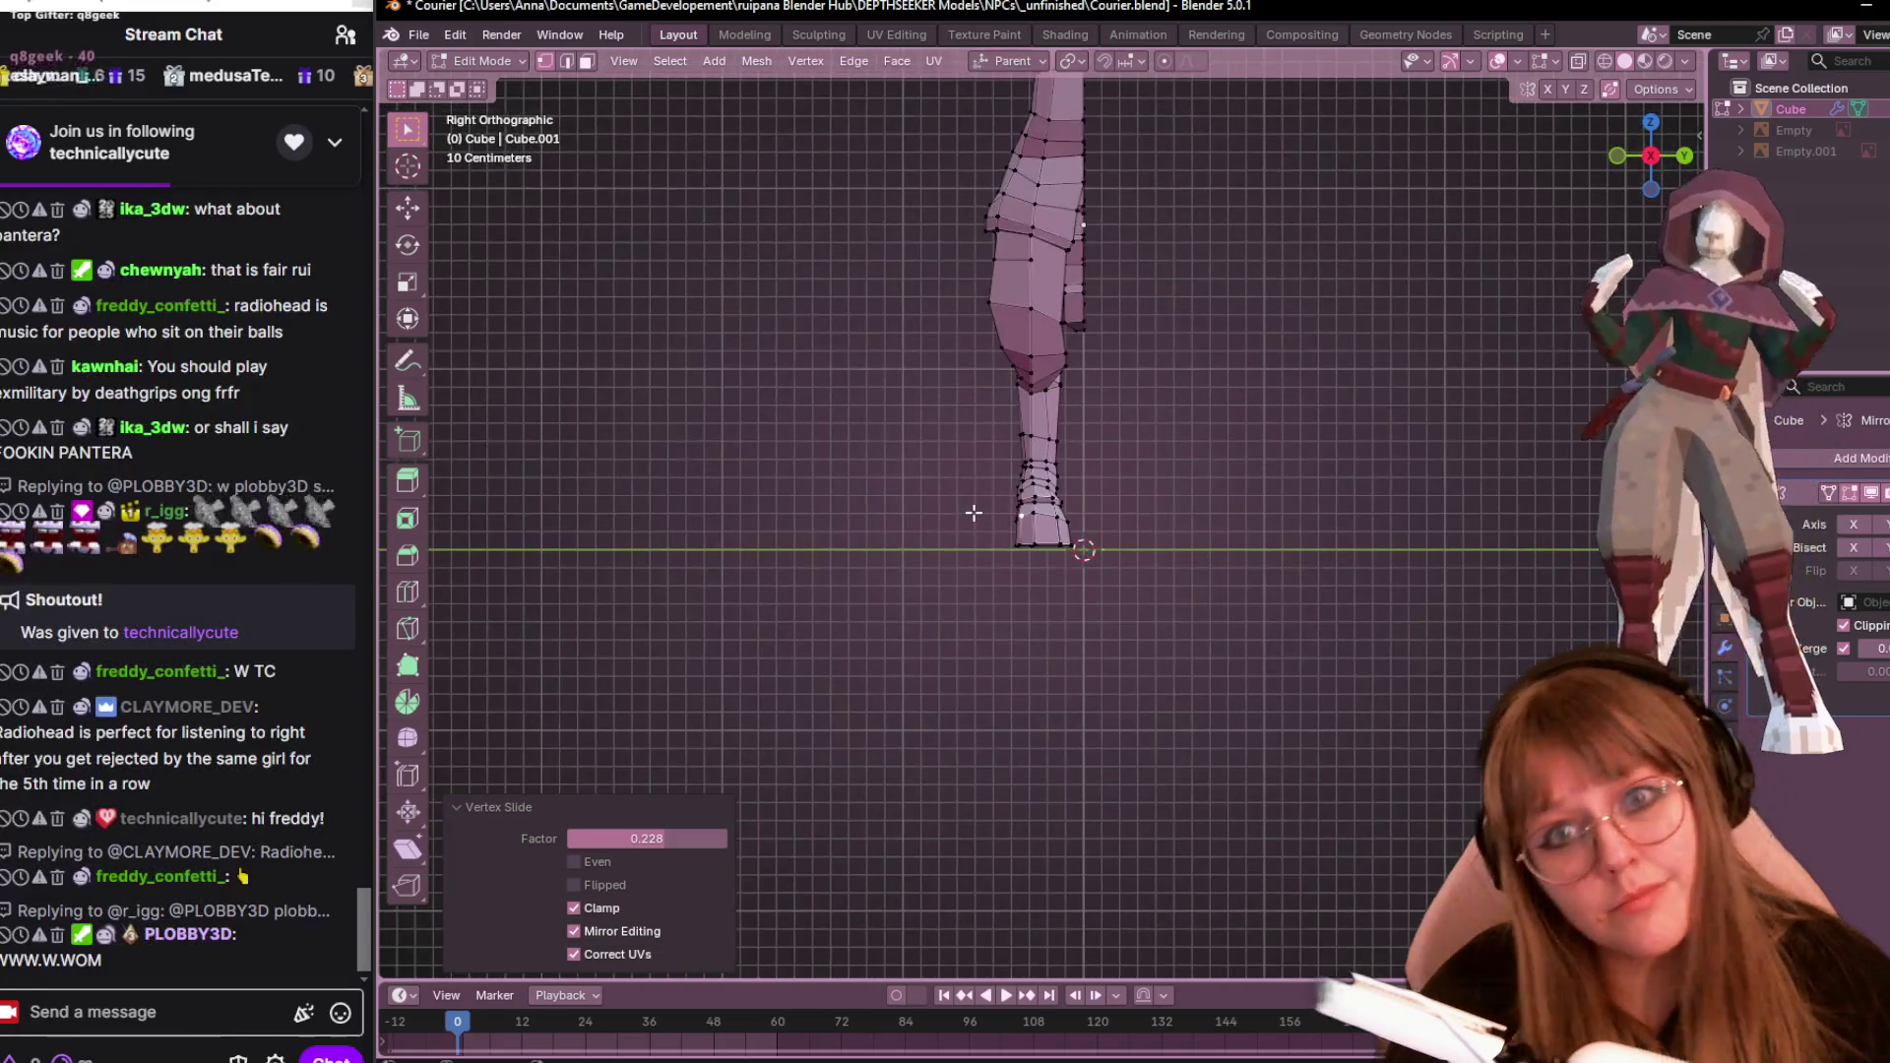
scroll(1231, 532, up, 2)
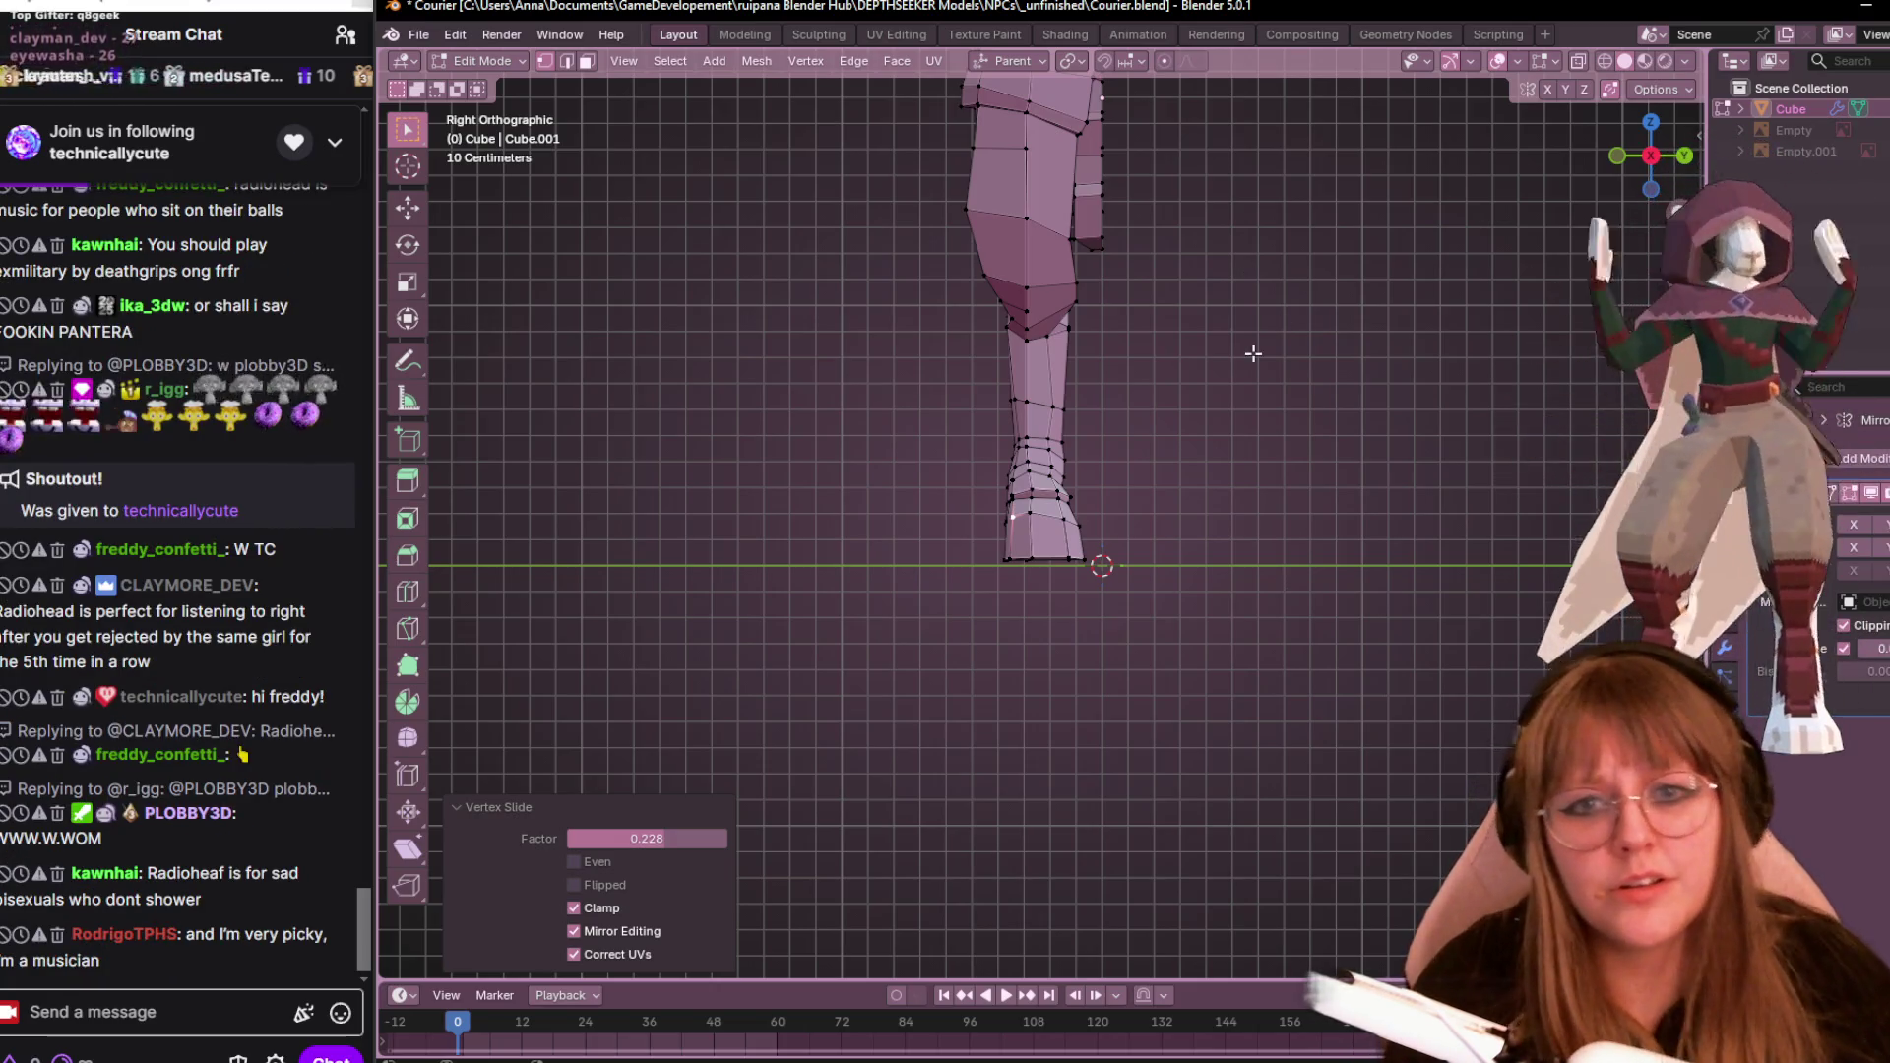
mouse_move(1253, 353)
middle_down()
mouse_move(1256, 371)
mouse_move(912, 516)
mouse_move(886, 447)
mouse_move(612, 557)
mouse_move(670, 521)
middle_up()
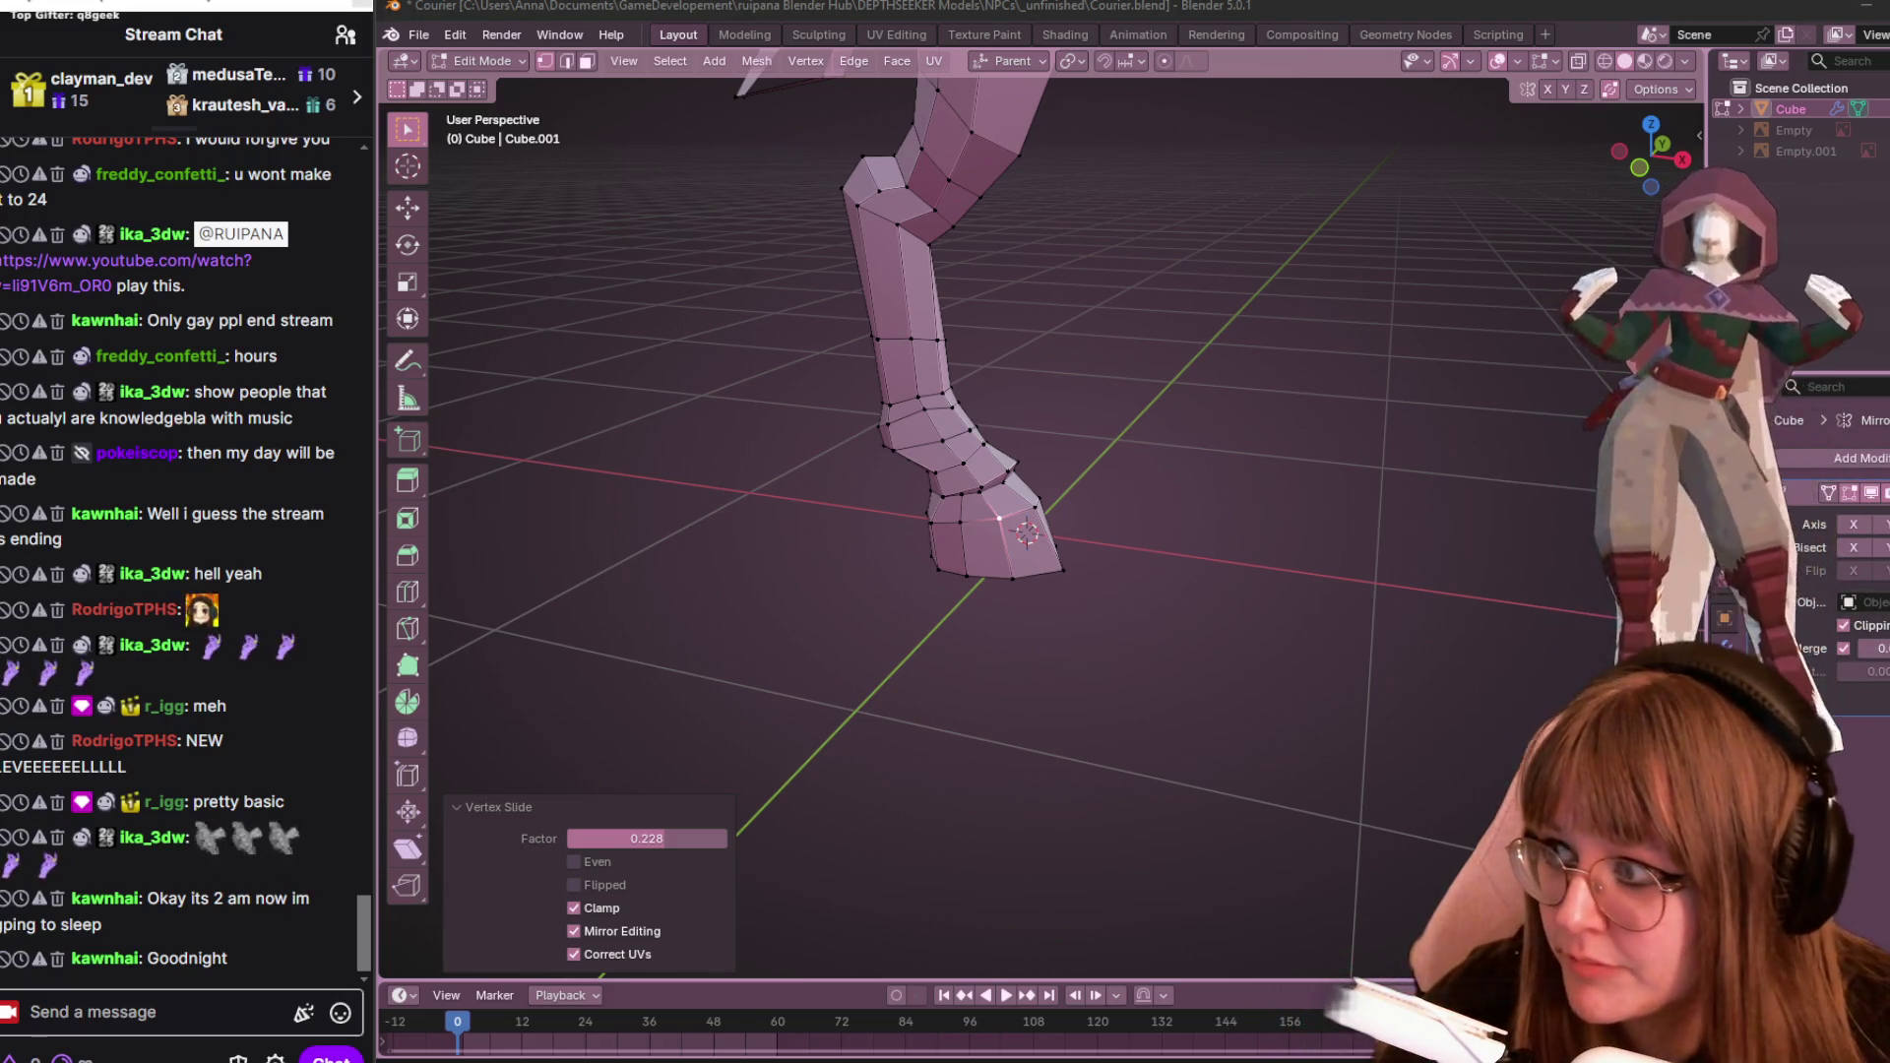
click(356, 882)
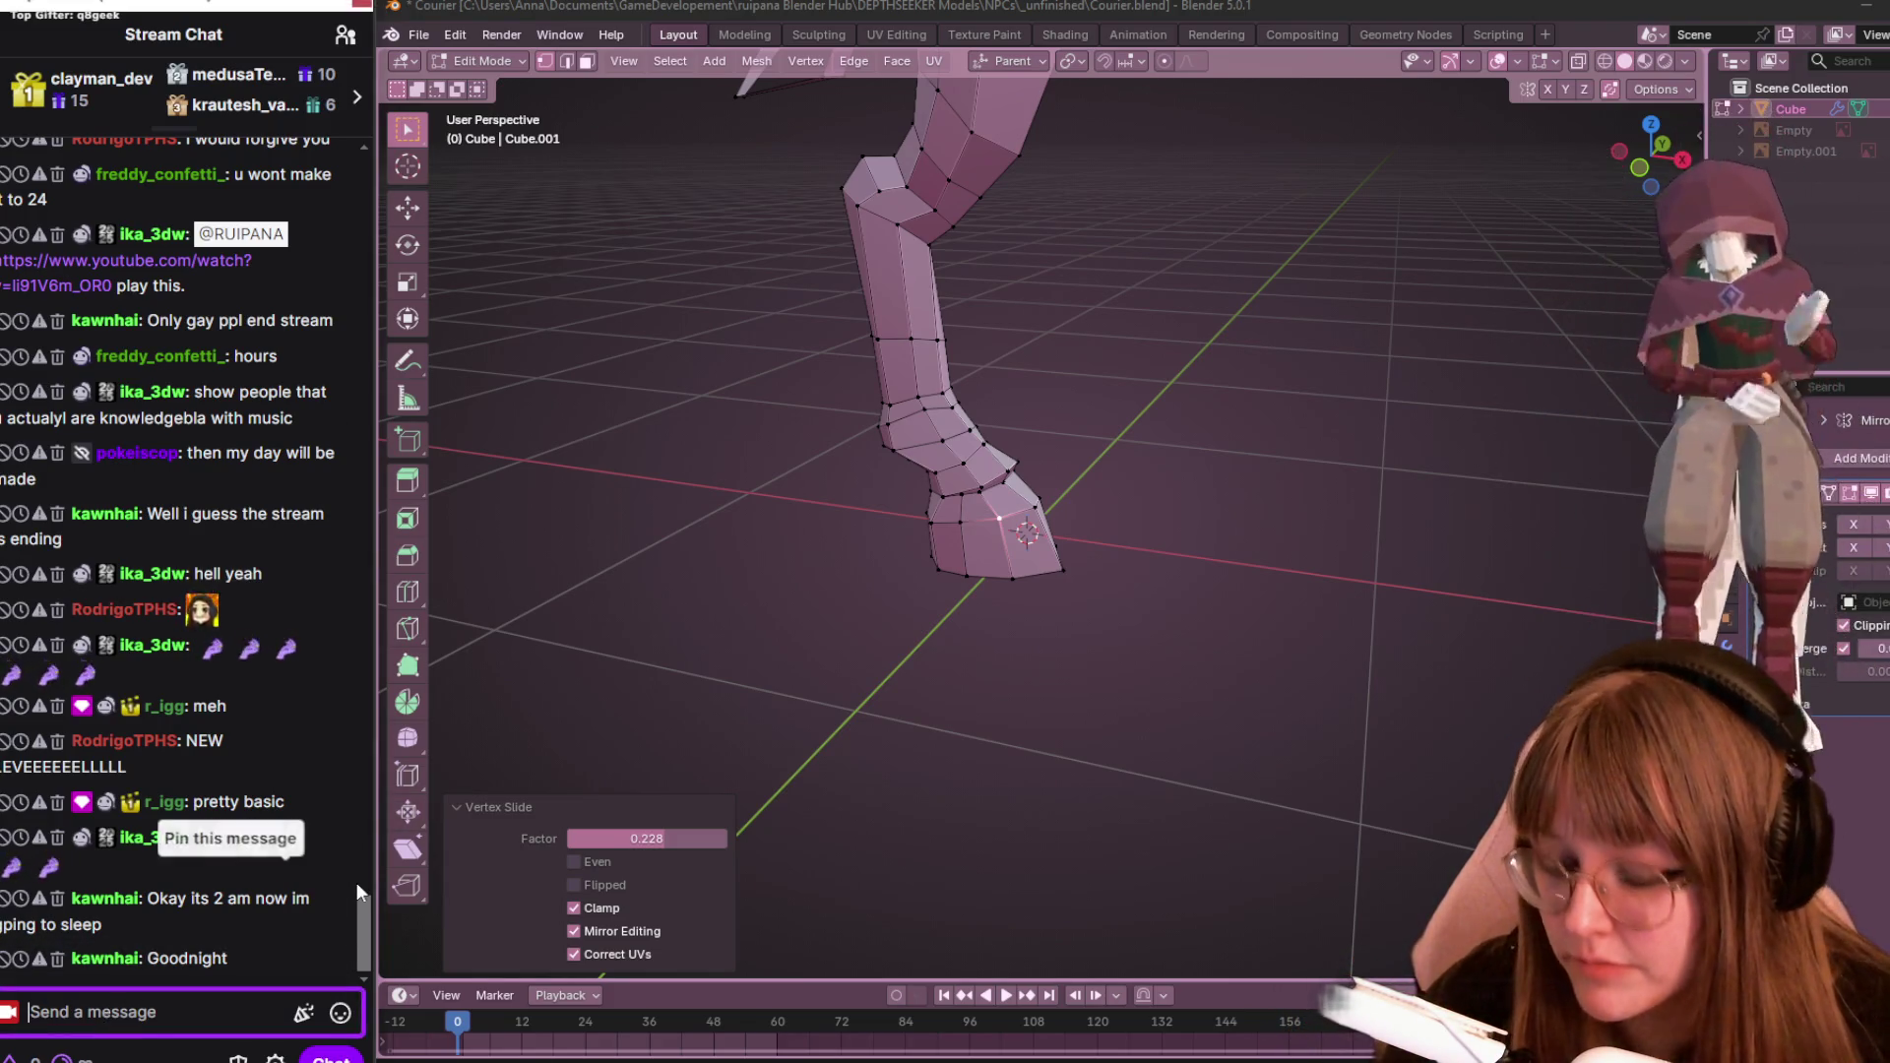
text(/raid )
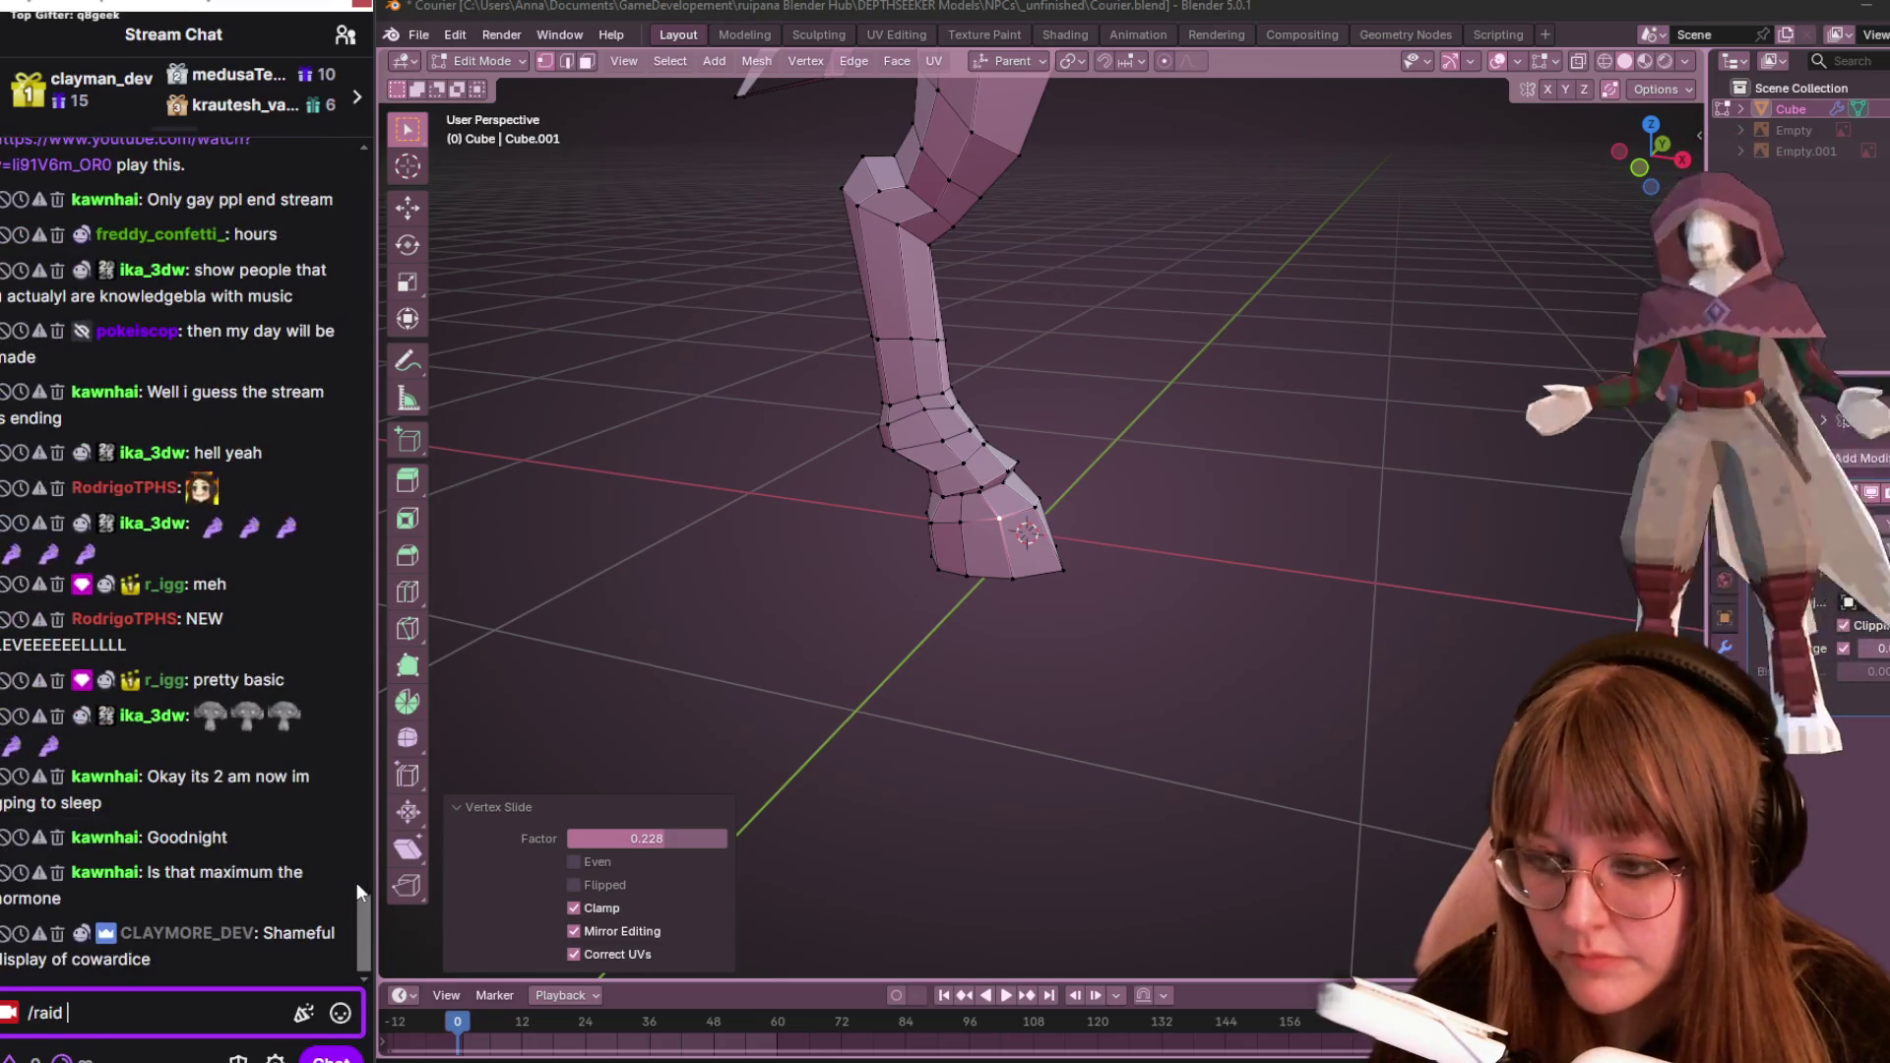
text(caffein8or)
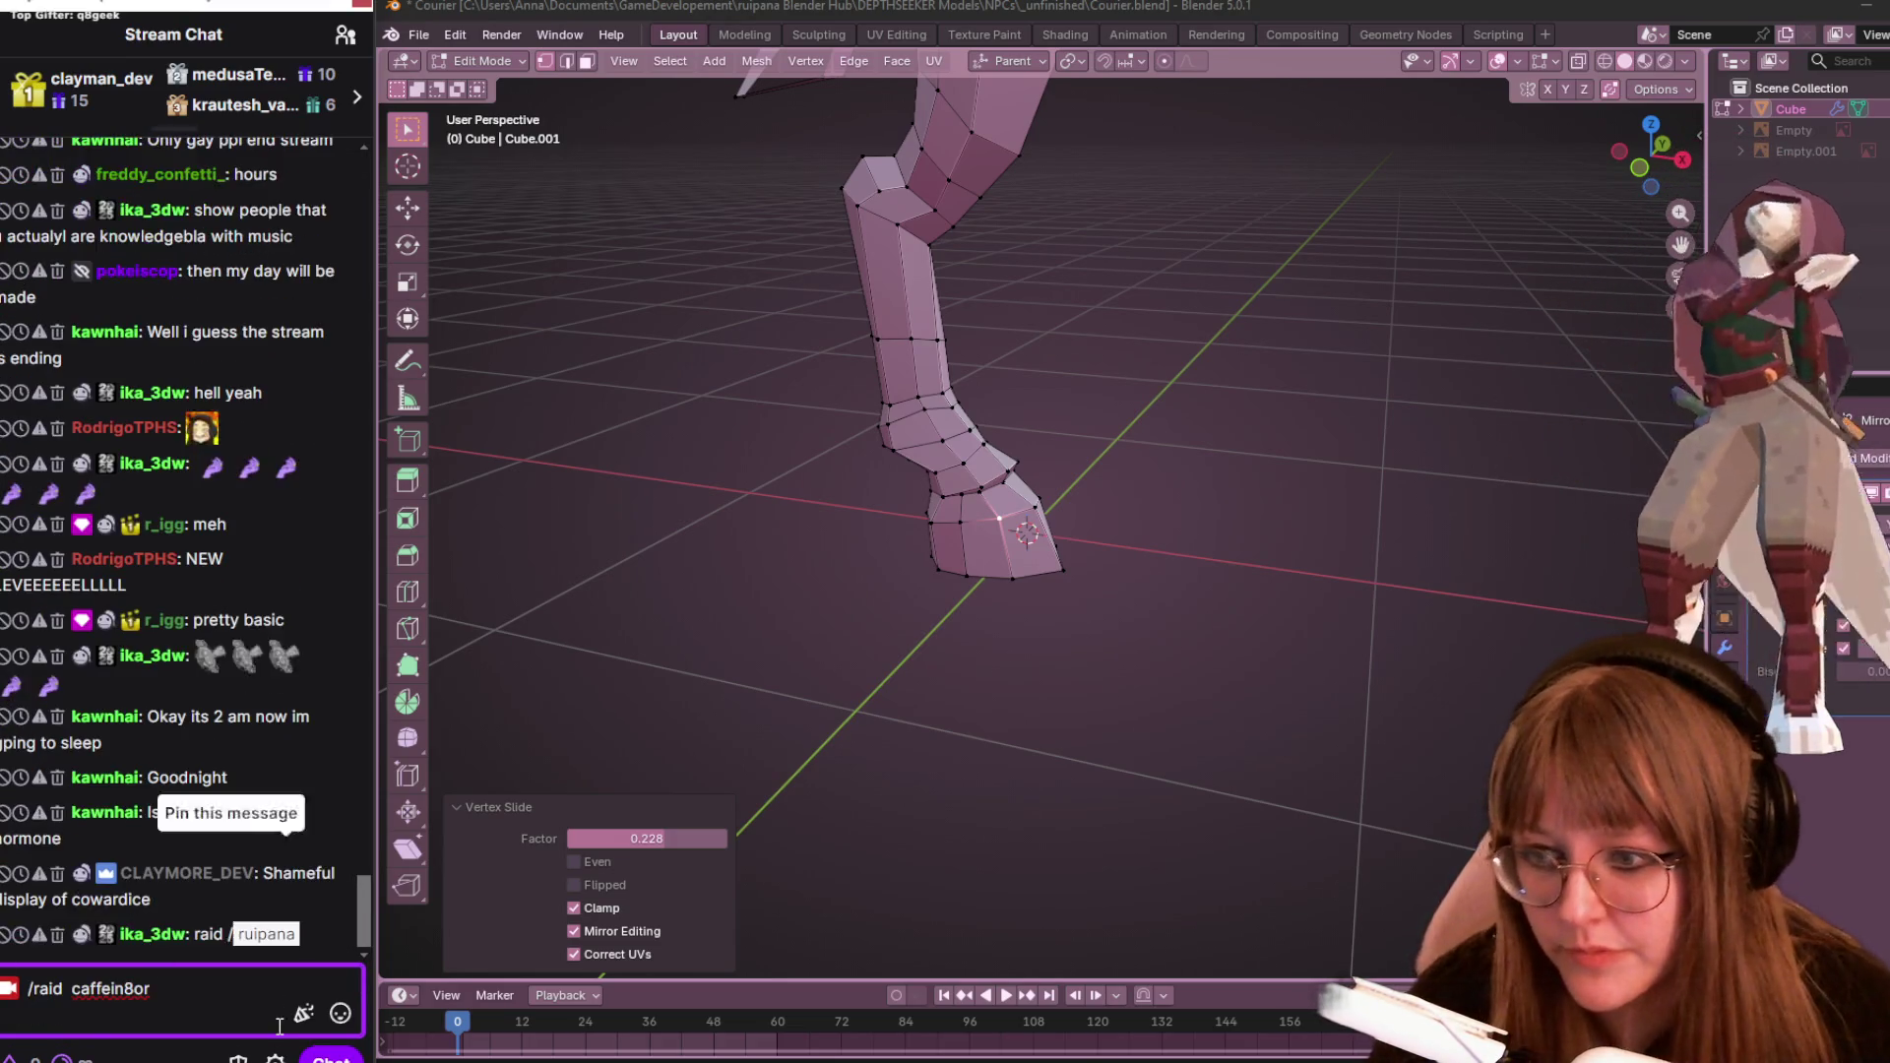
key(ctrl+Left)
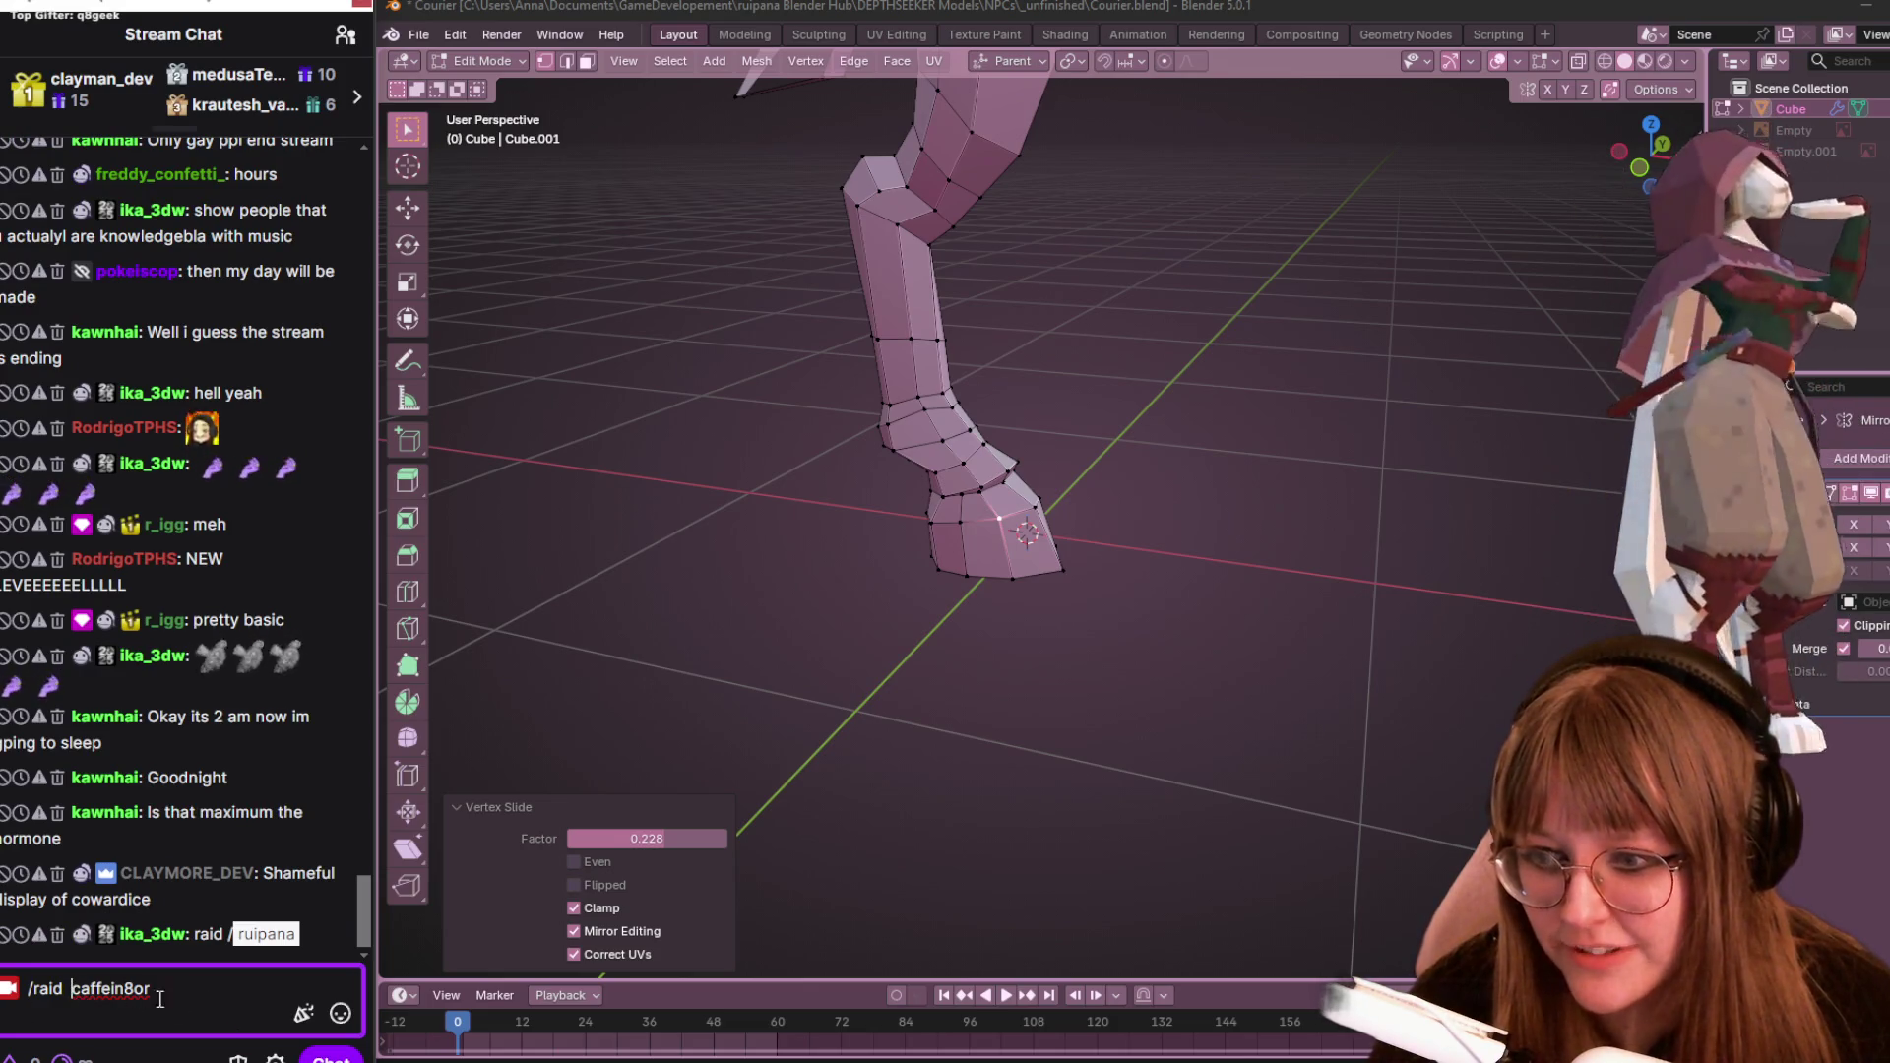
key(BackSpace)
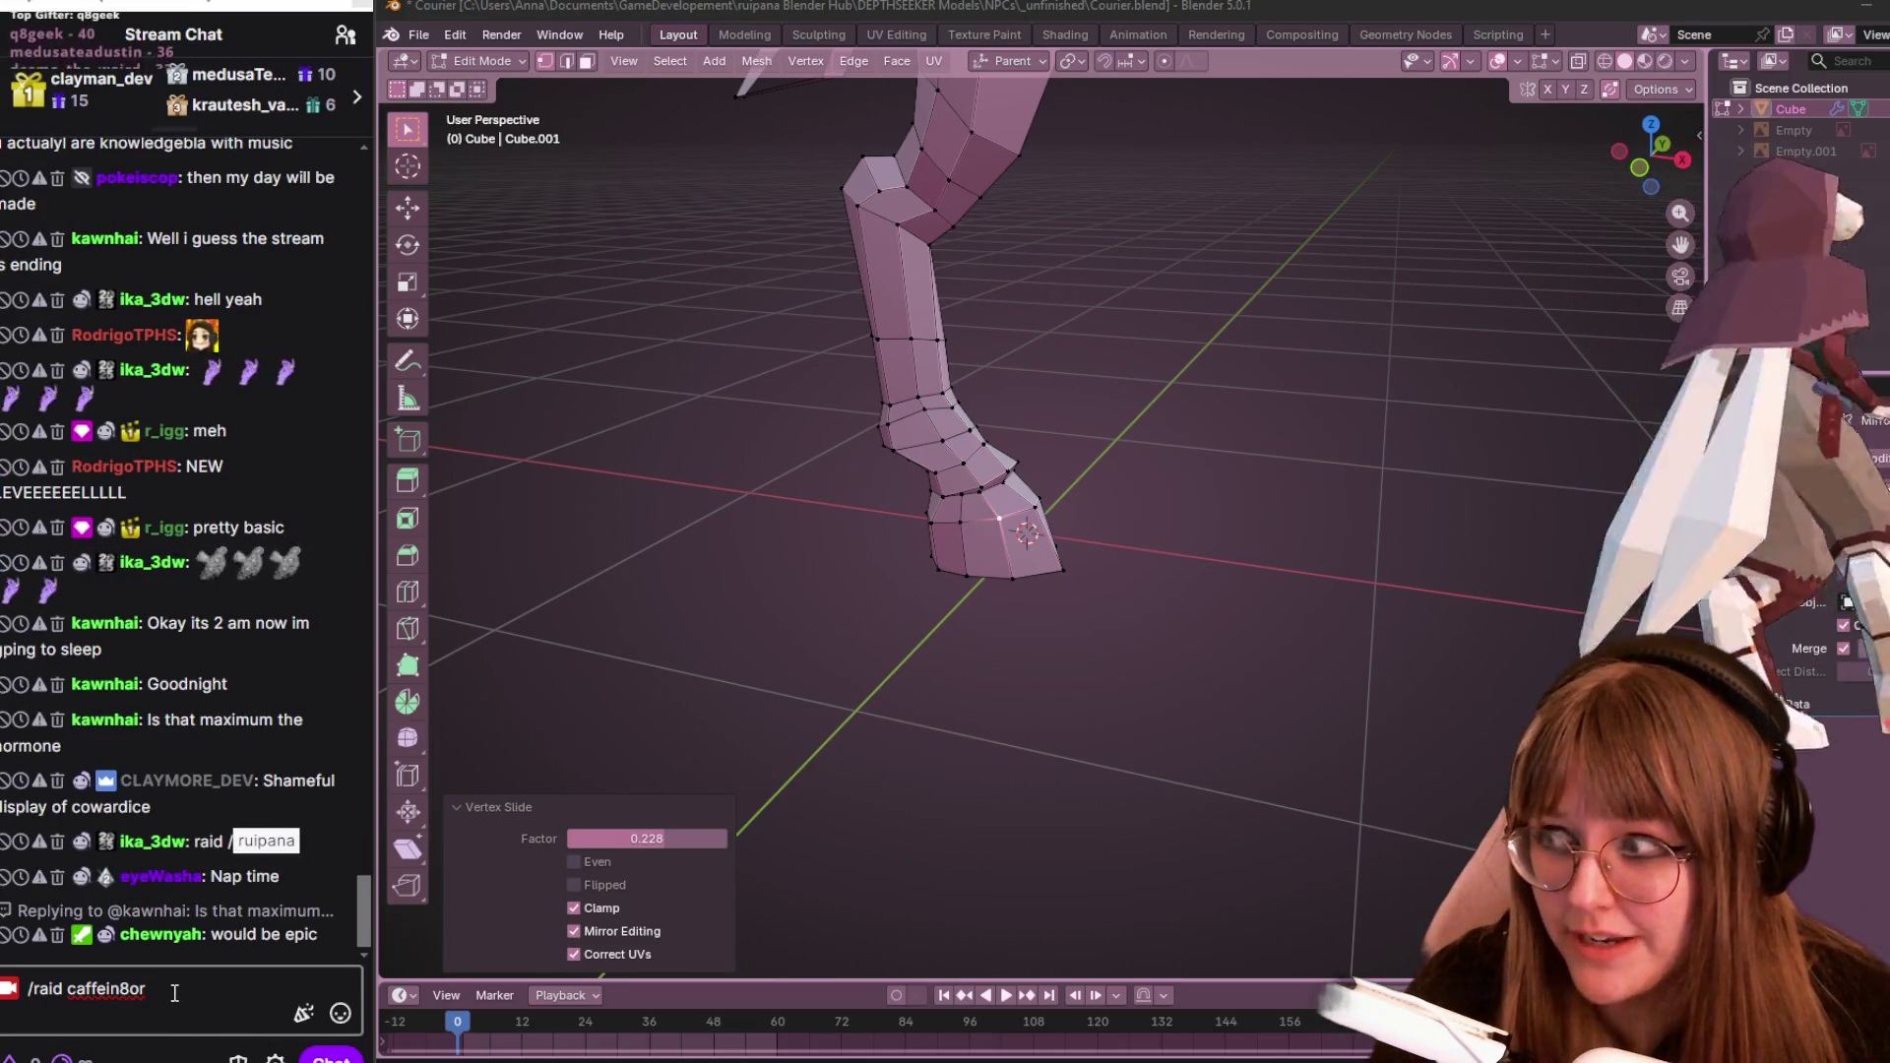
click(175, 993)
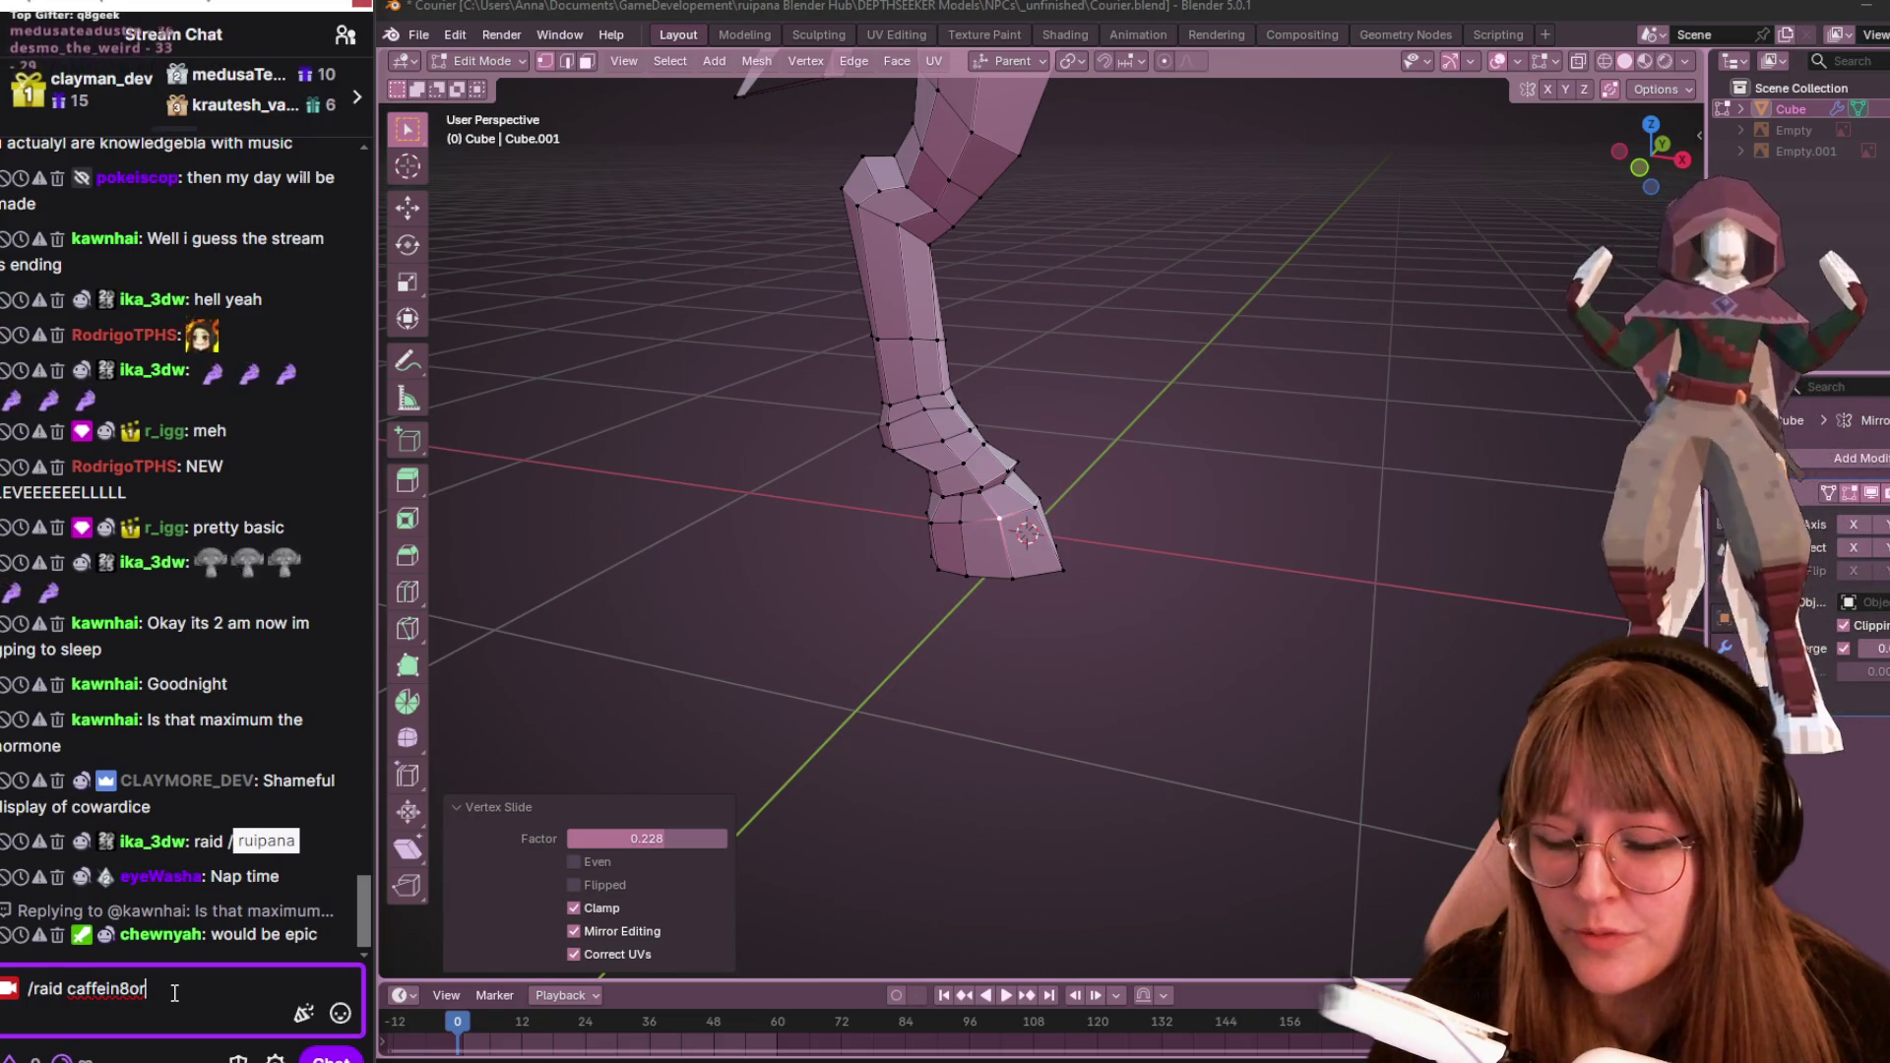
drag(147, 989, 17, 984)
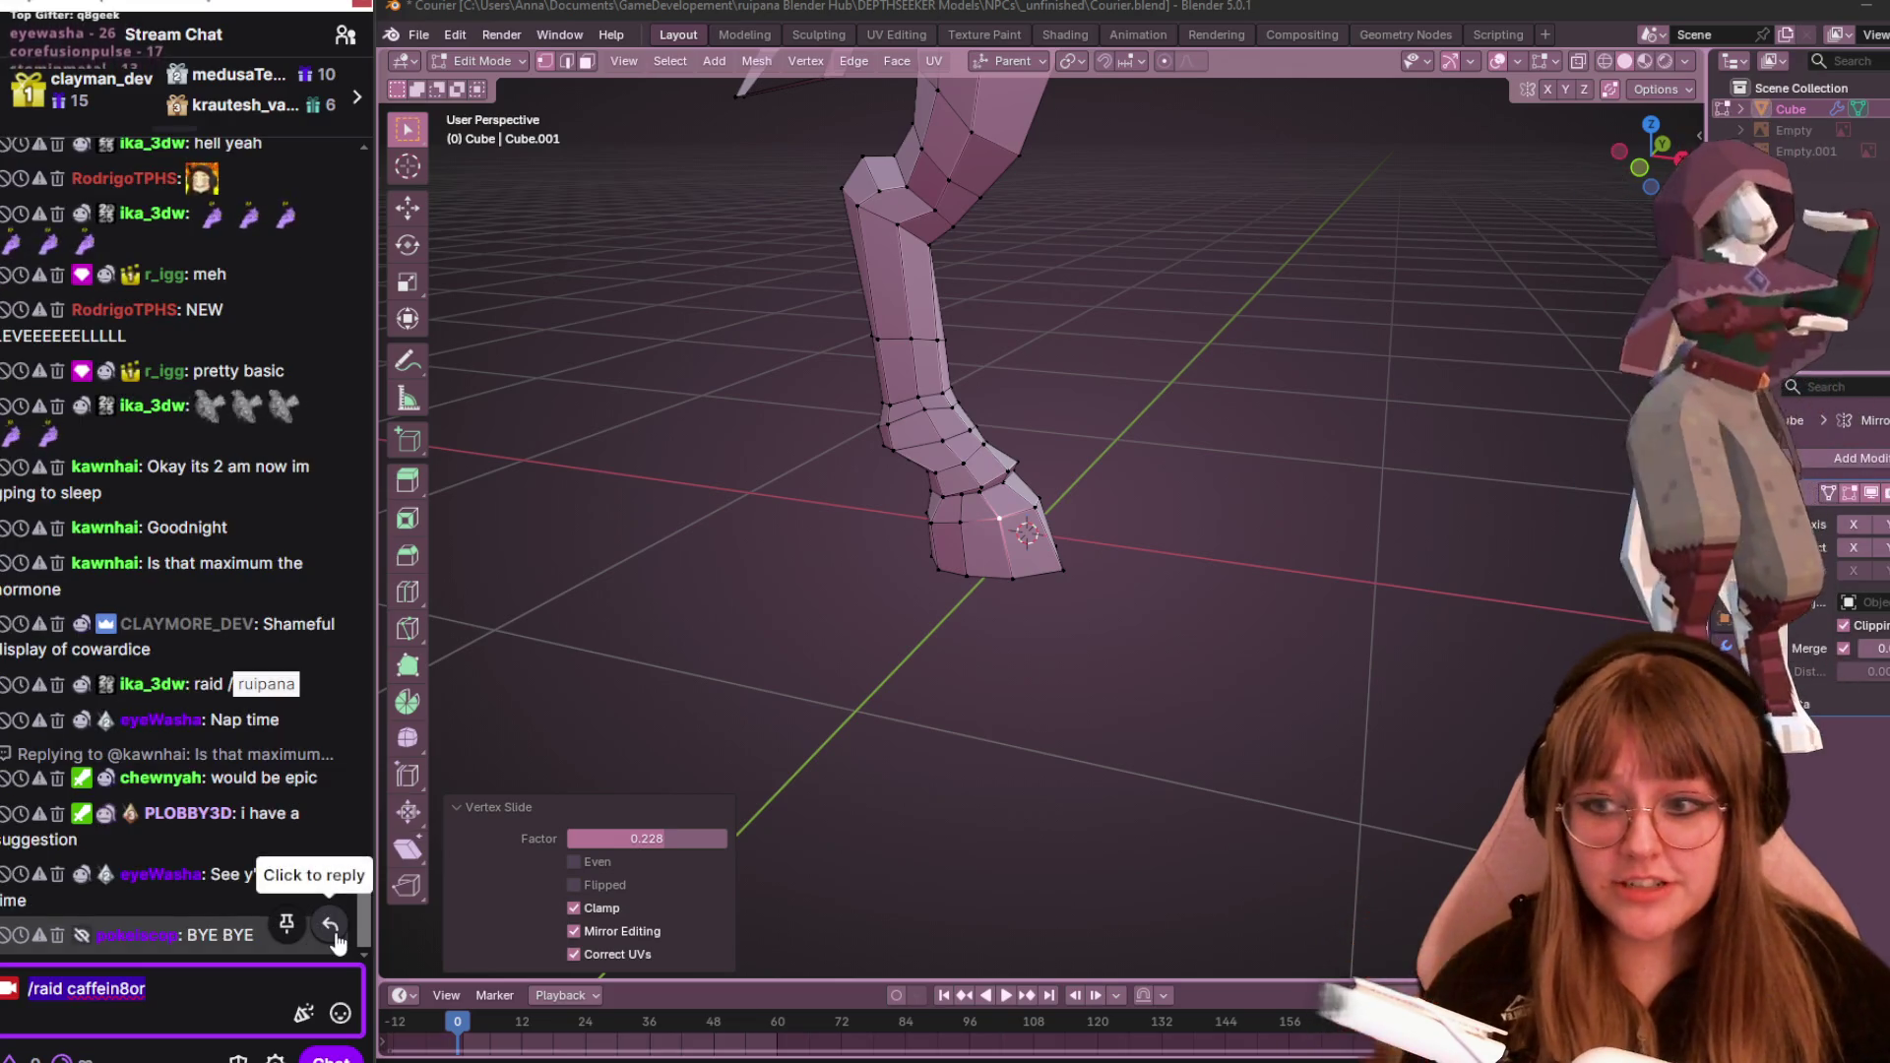
key(BackSpace)
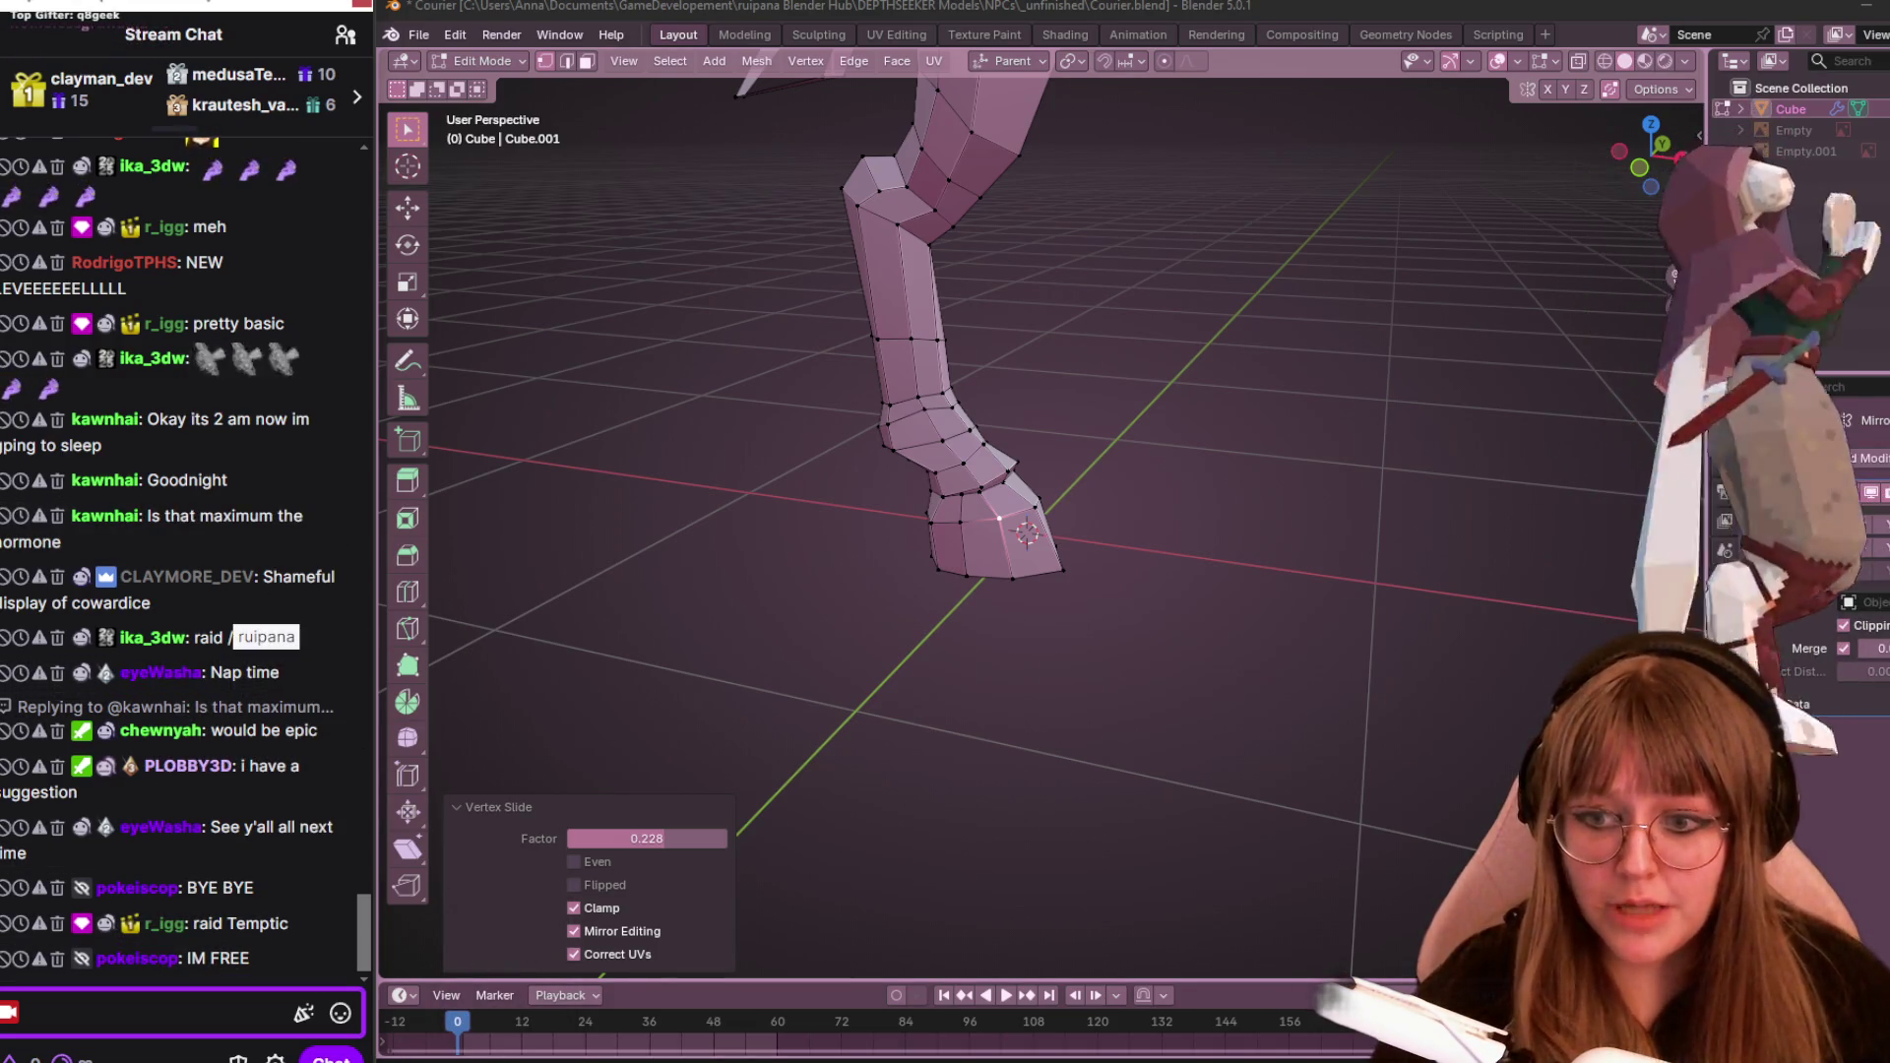
Select the suggested channel name in chat and start a chat command with '/'
mouse_move(454, 994)
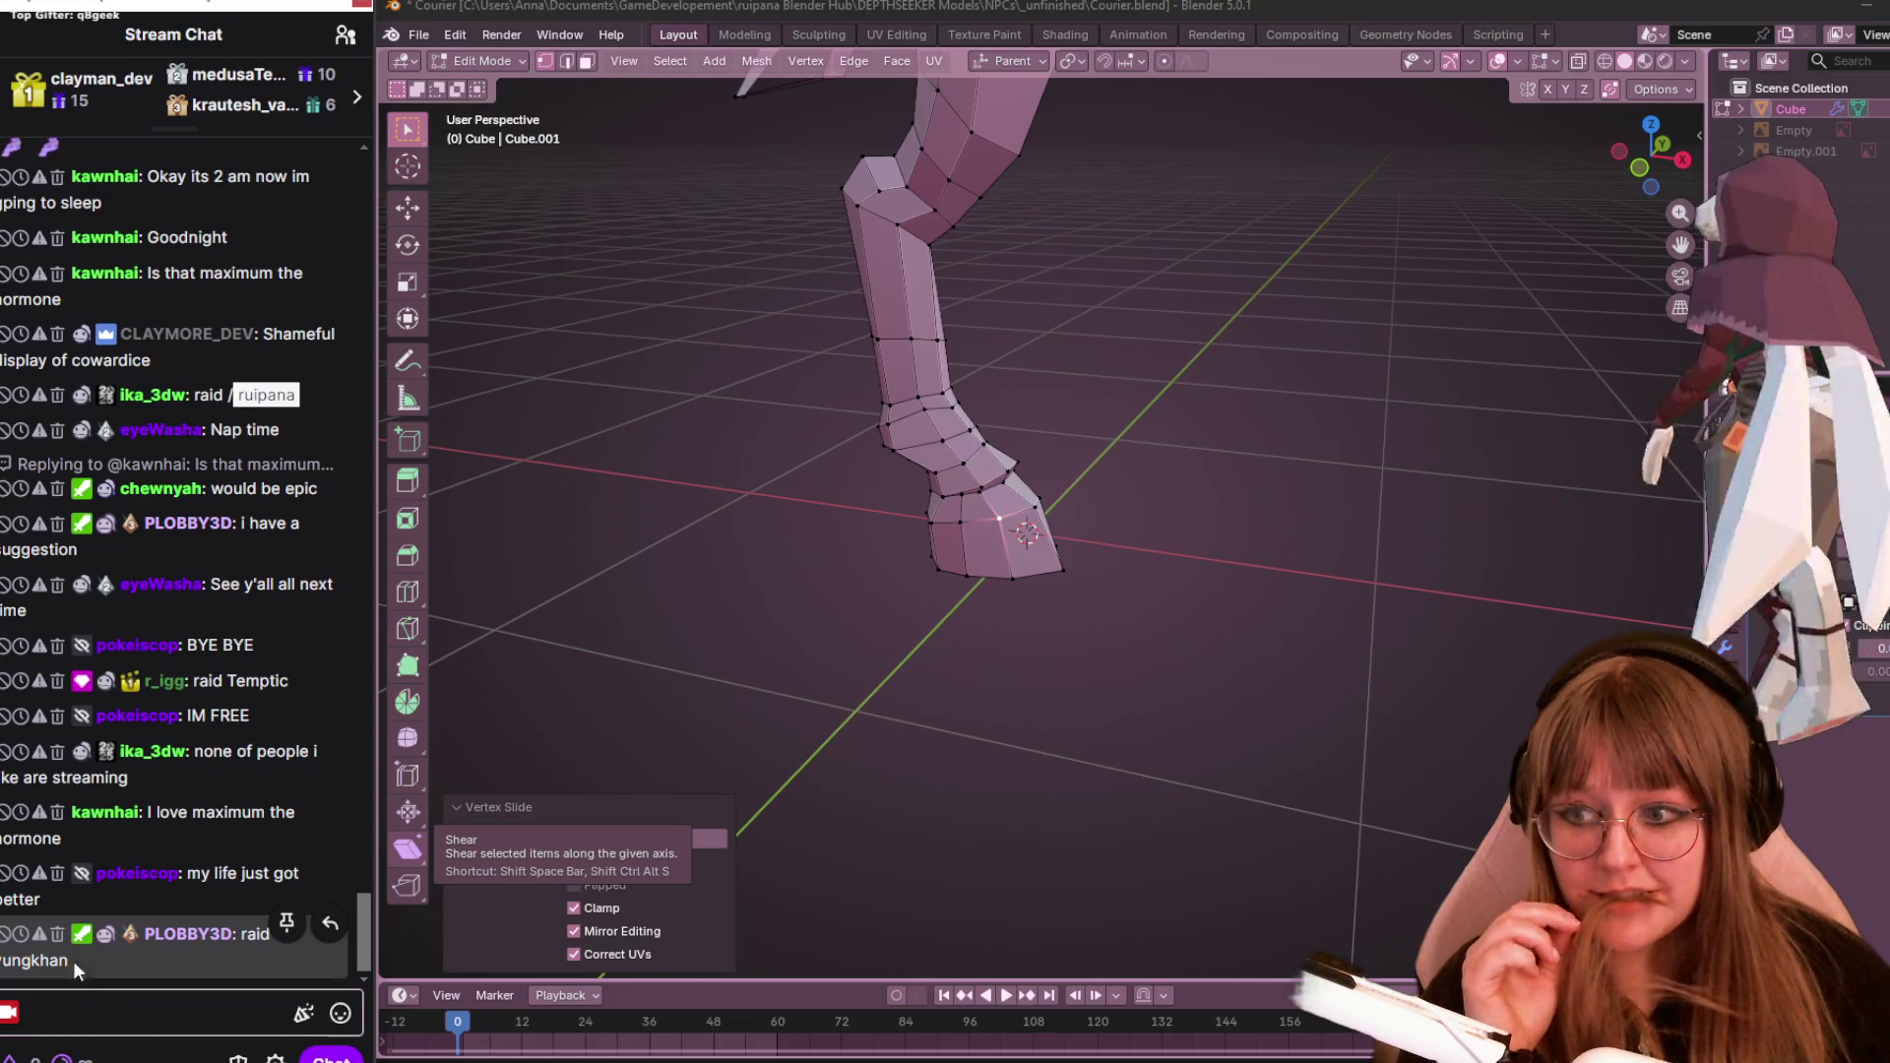
double_click(68, 960)
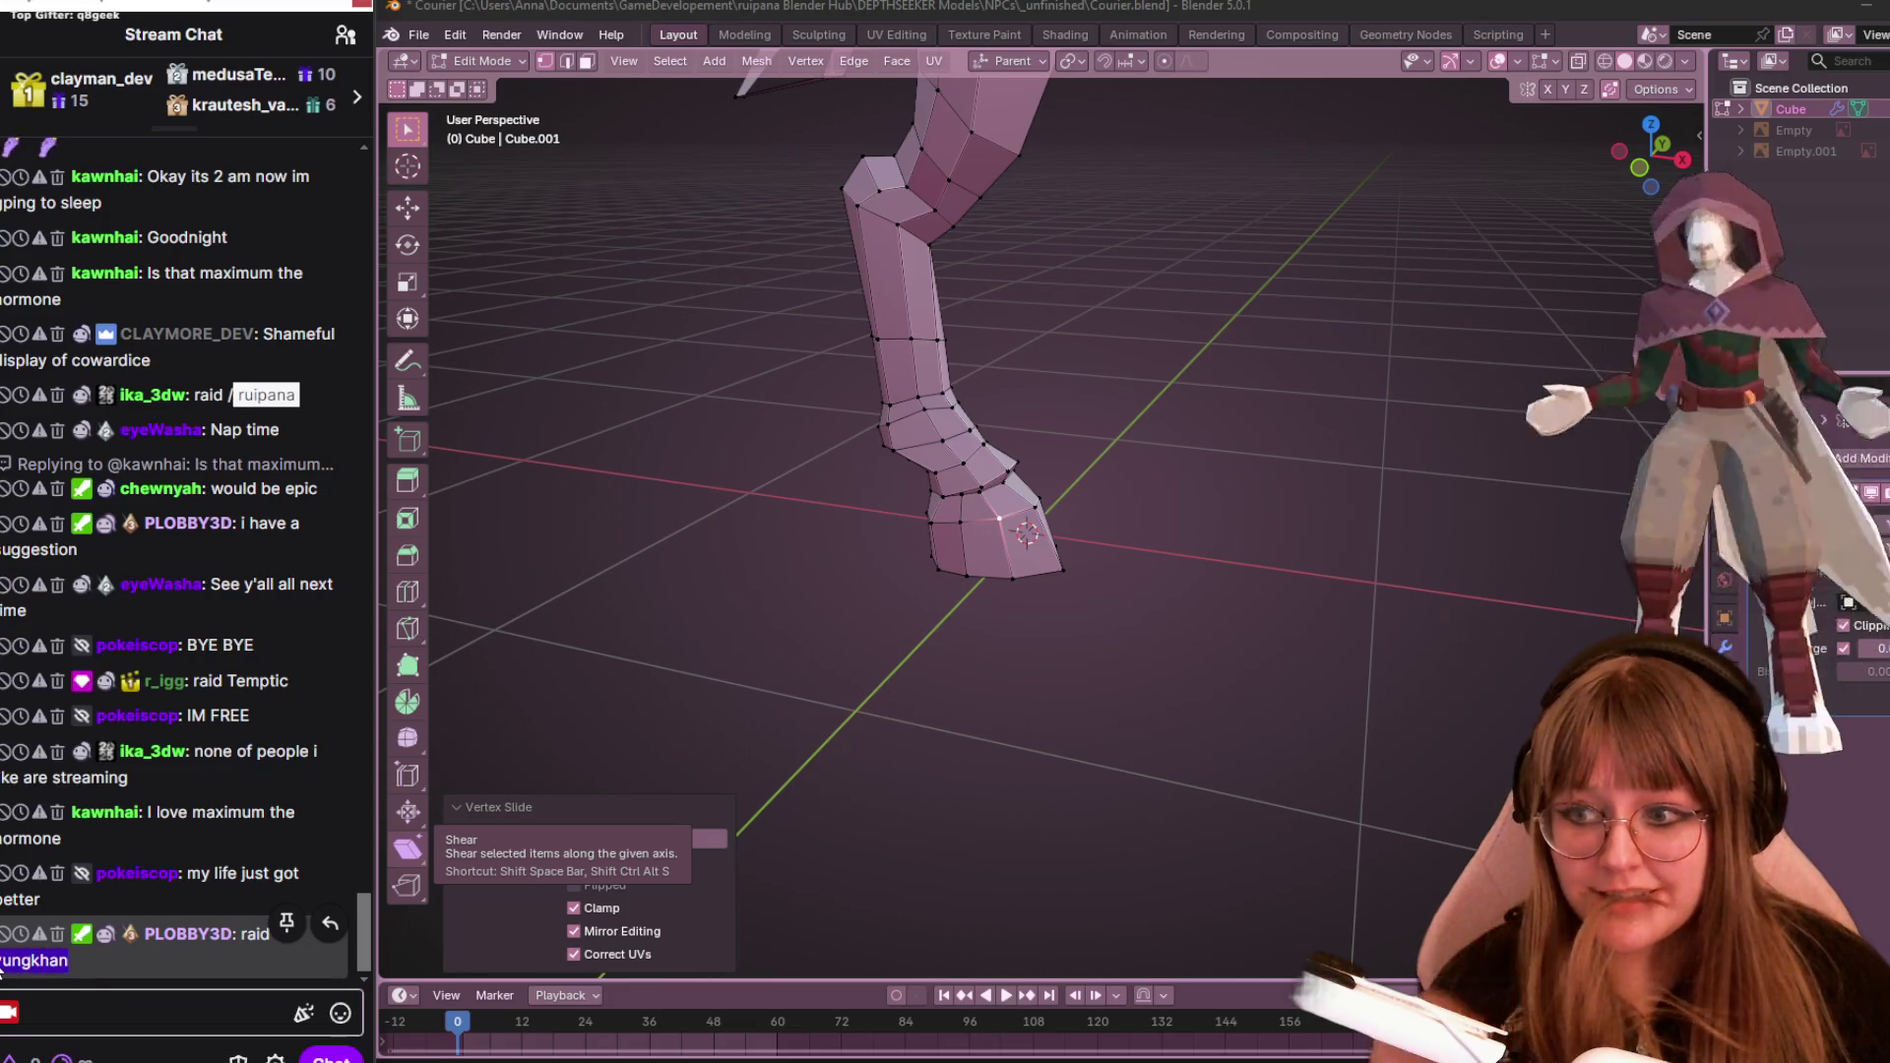
click(156, 1031)
text(/)
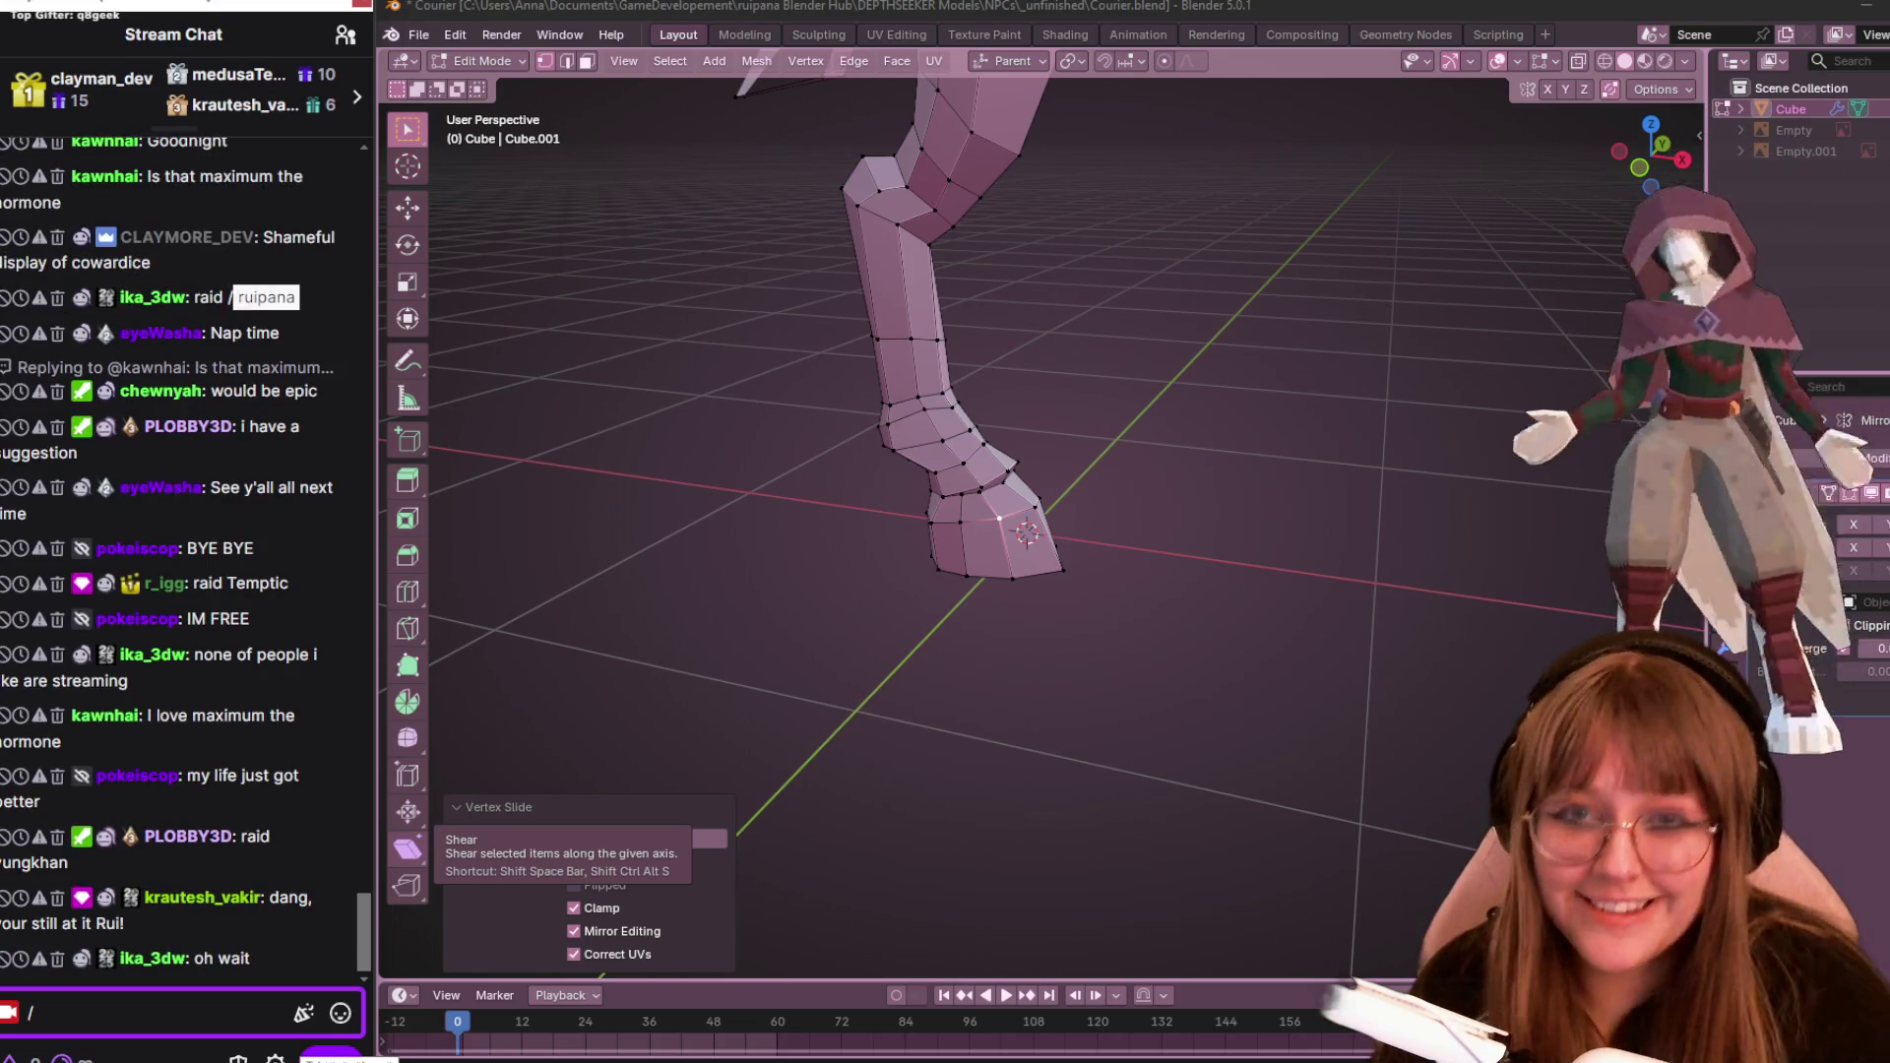
Zoom out and orbit the viewport until the whole creature mesh is visible
scroll(1097, 771, down, 1)
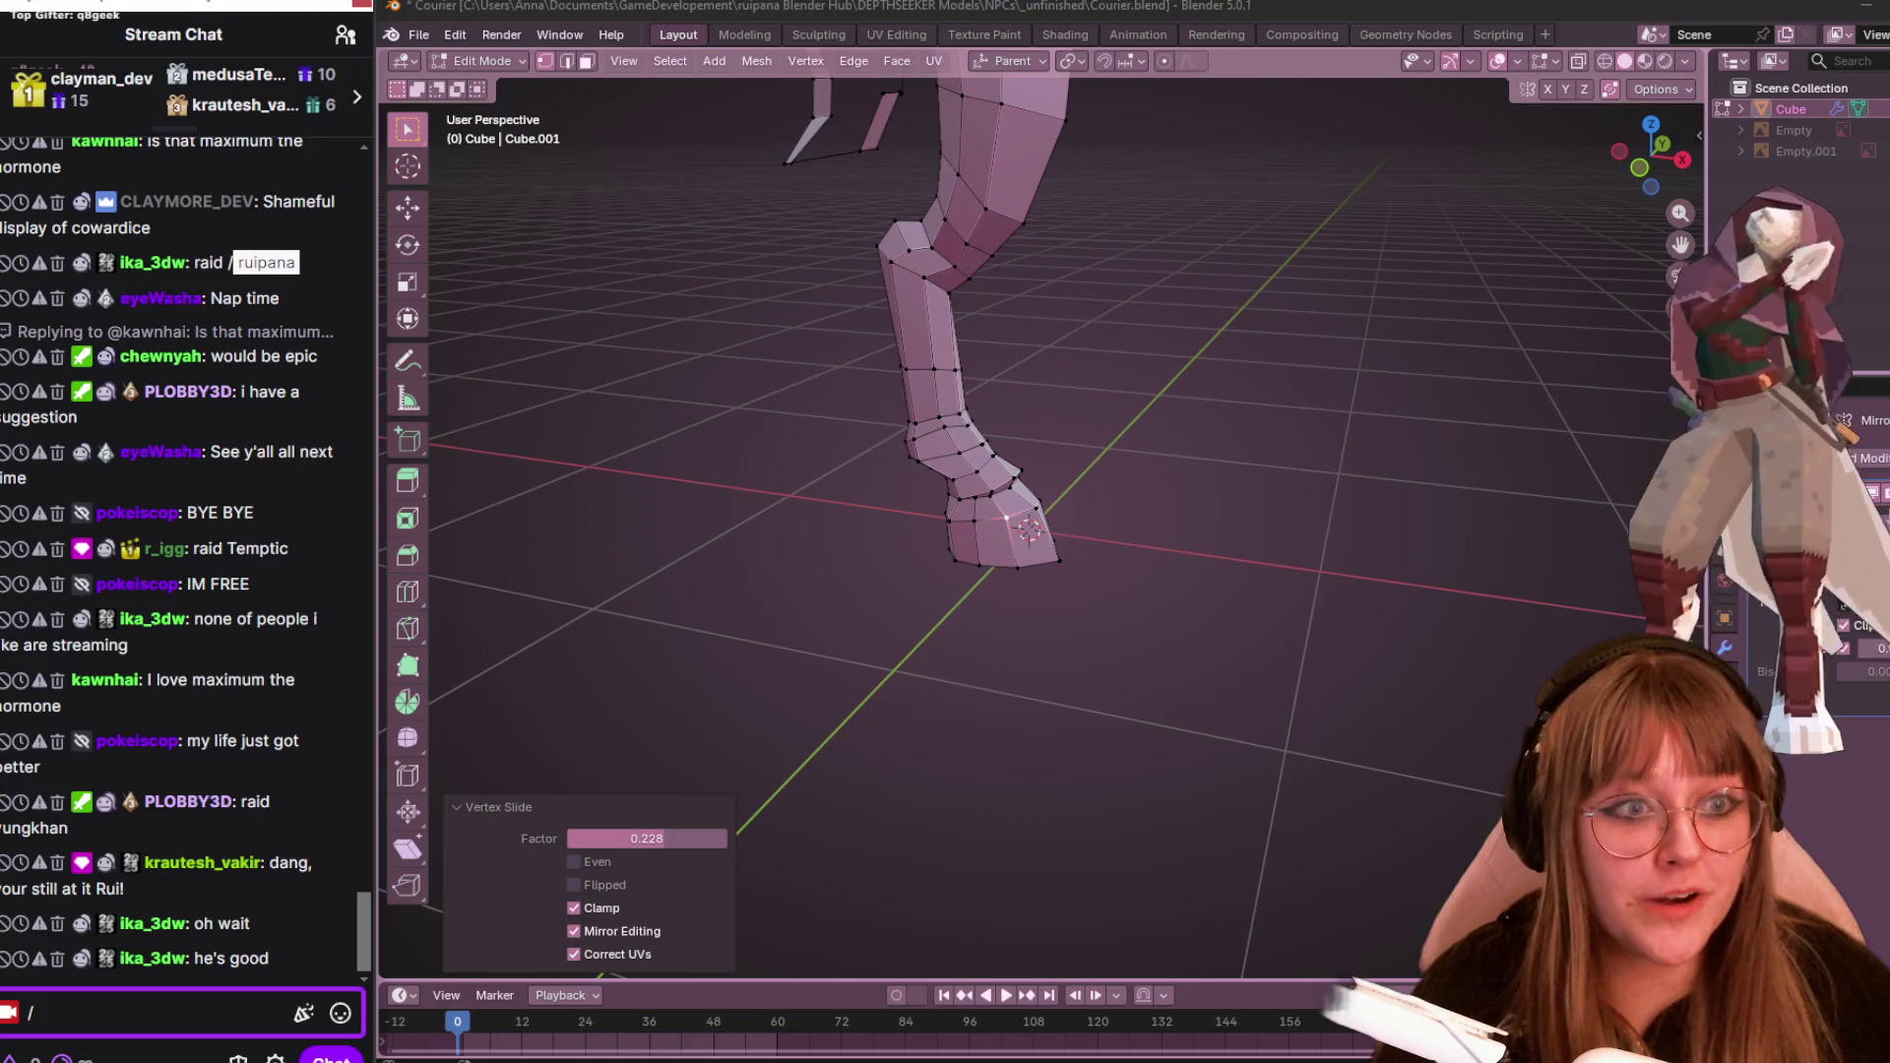
scroll(1028, 529, down, 3)
mouse_move(1083, 394)
middle_down()
mouse_move(1138, 329)
mouse_move(1384, 458)
mouse_move(1345, 417)
mouse_move(1349, 388)
mouse_move(1249, 434)
mouse_move(1315, 481)
middle_up()
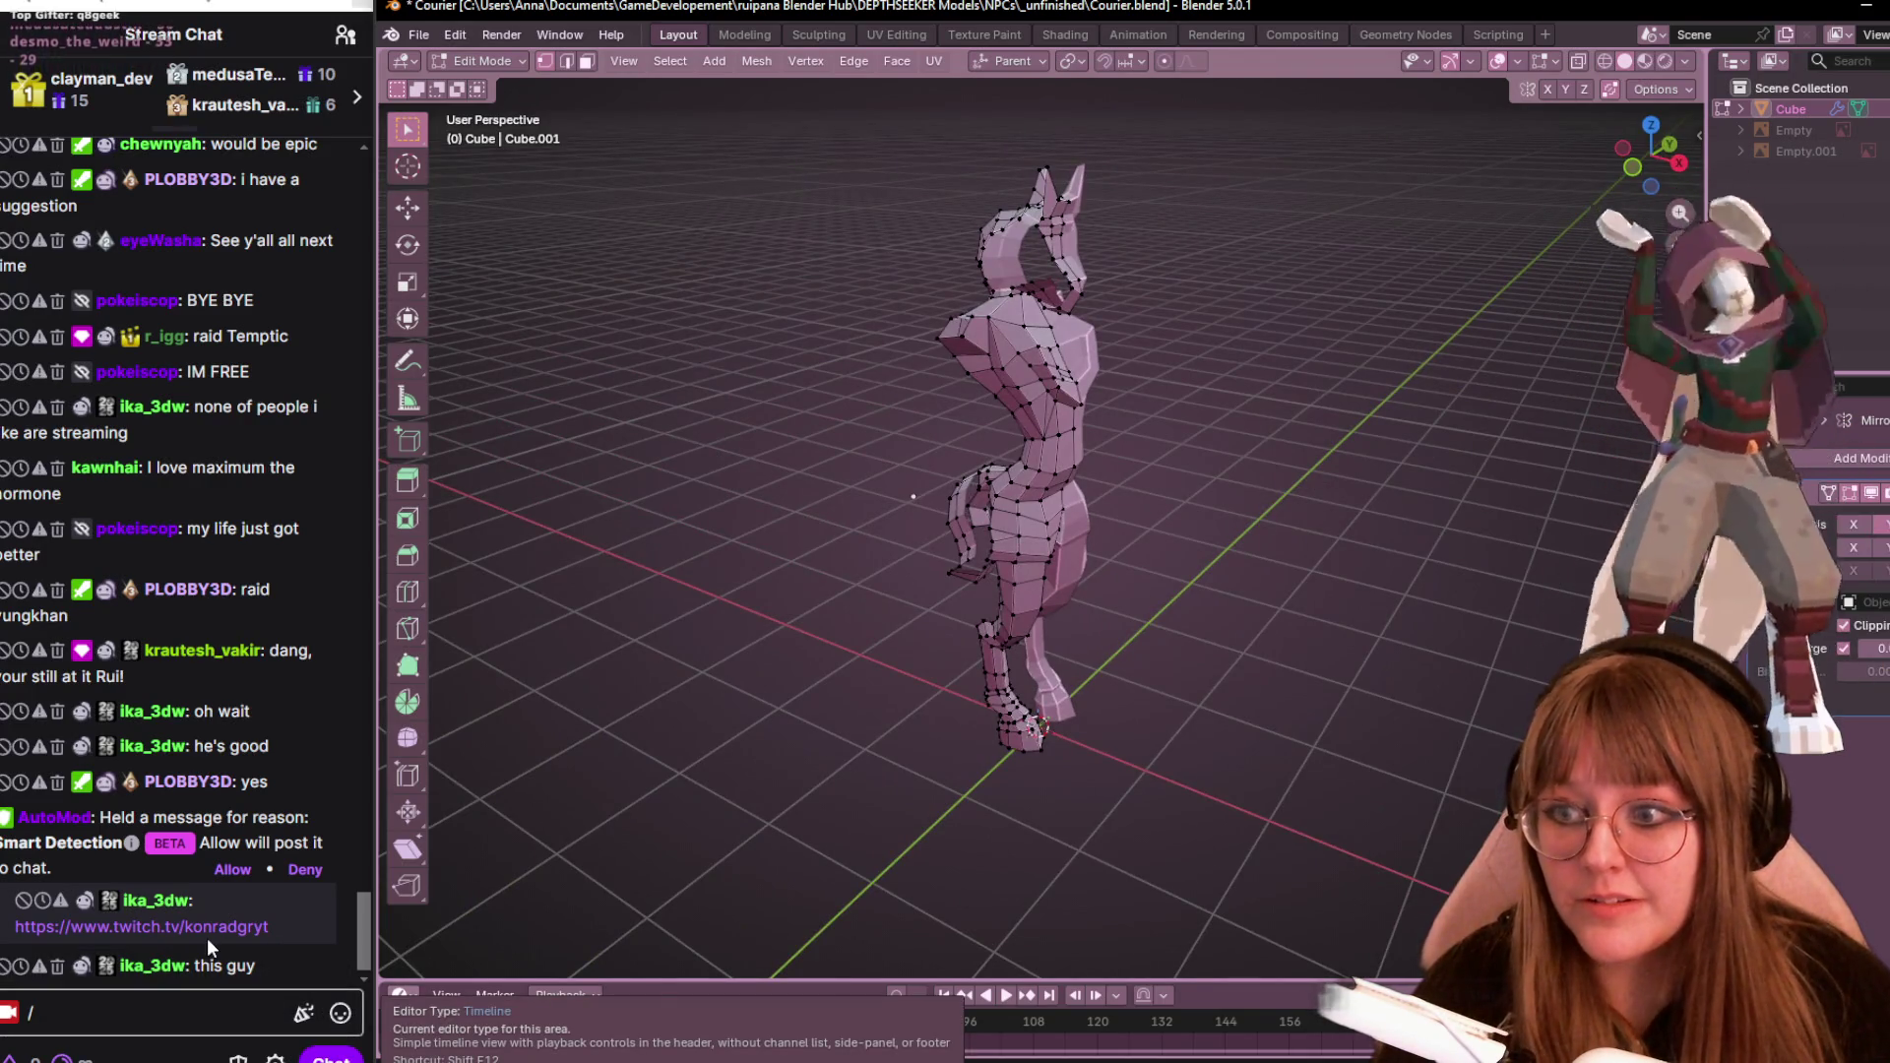
Allow the AutoMod-held link message and send the /raid command with the target channel name
click(233, 871)
click(96, 1012)
text(raid)
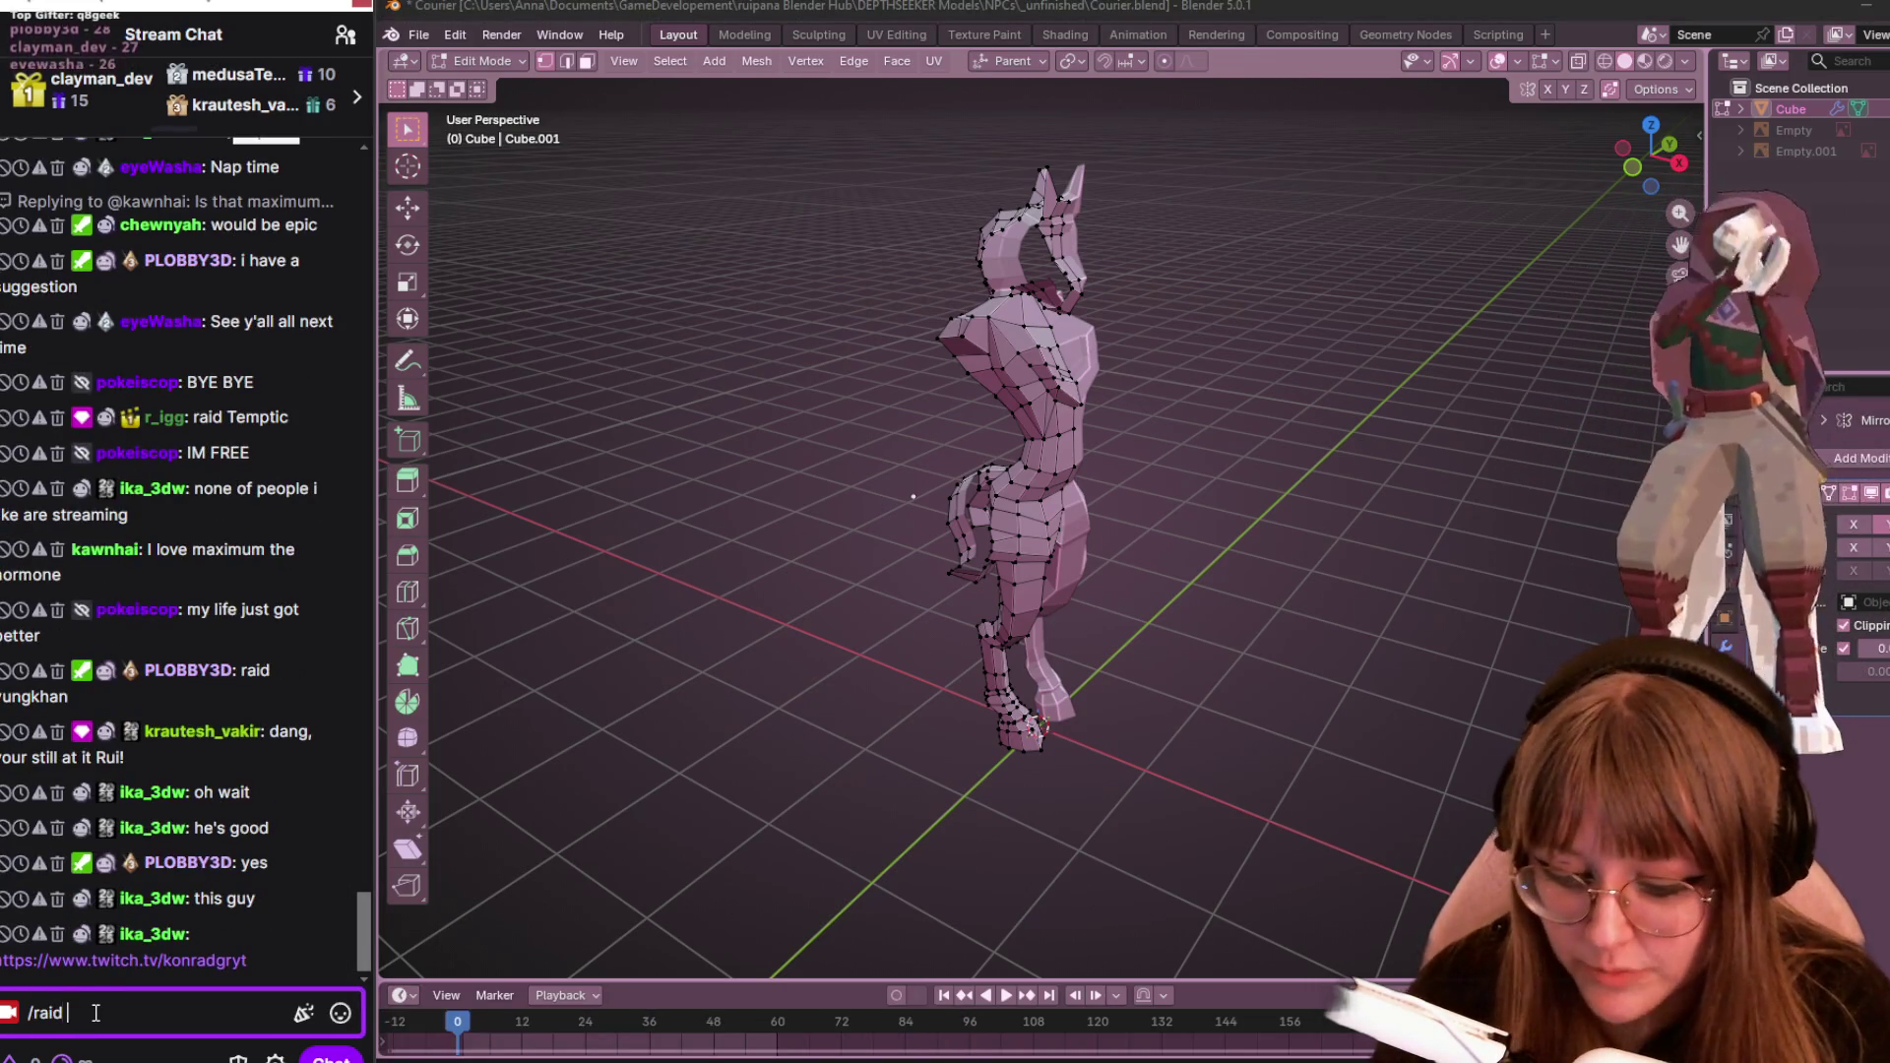
text(yungkhan)
key(Return)
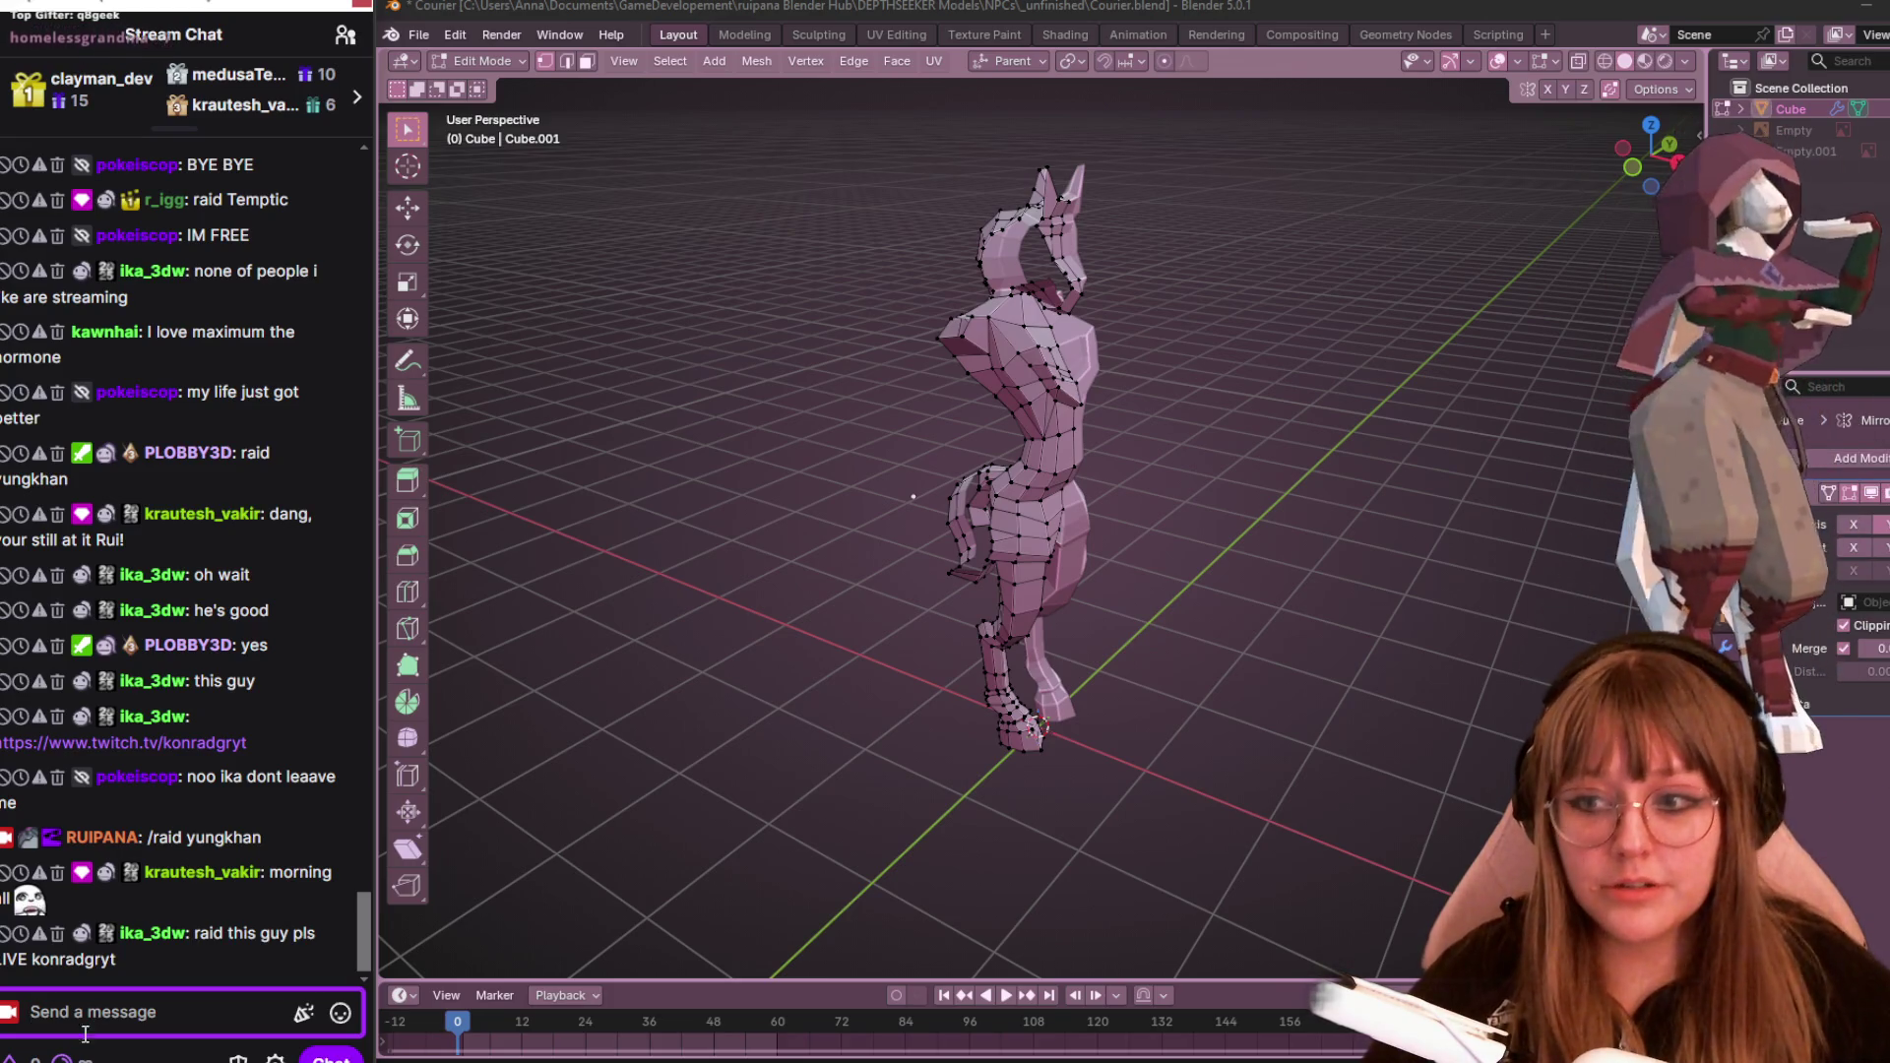
text(/raid yungkhan)
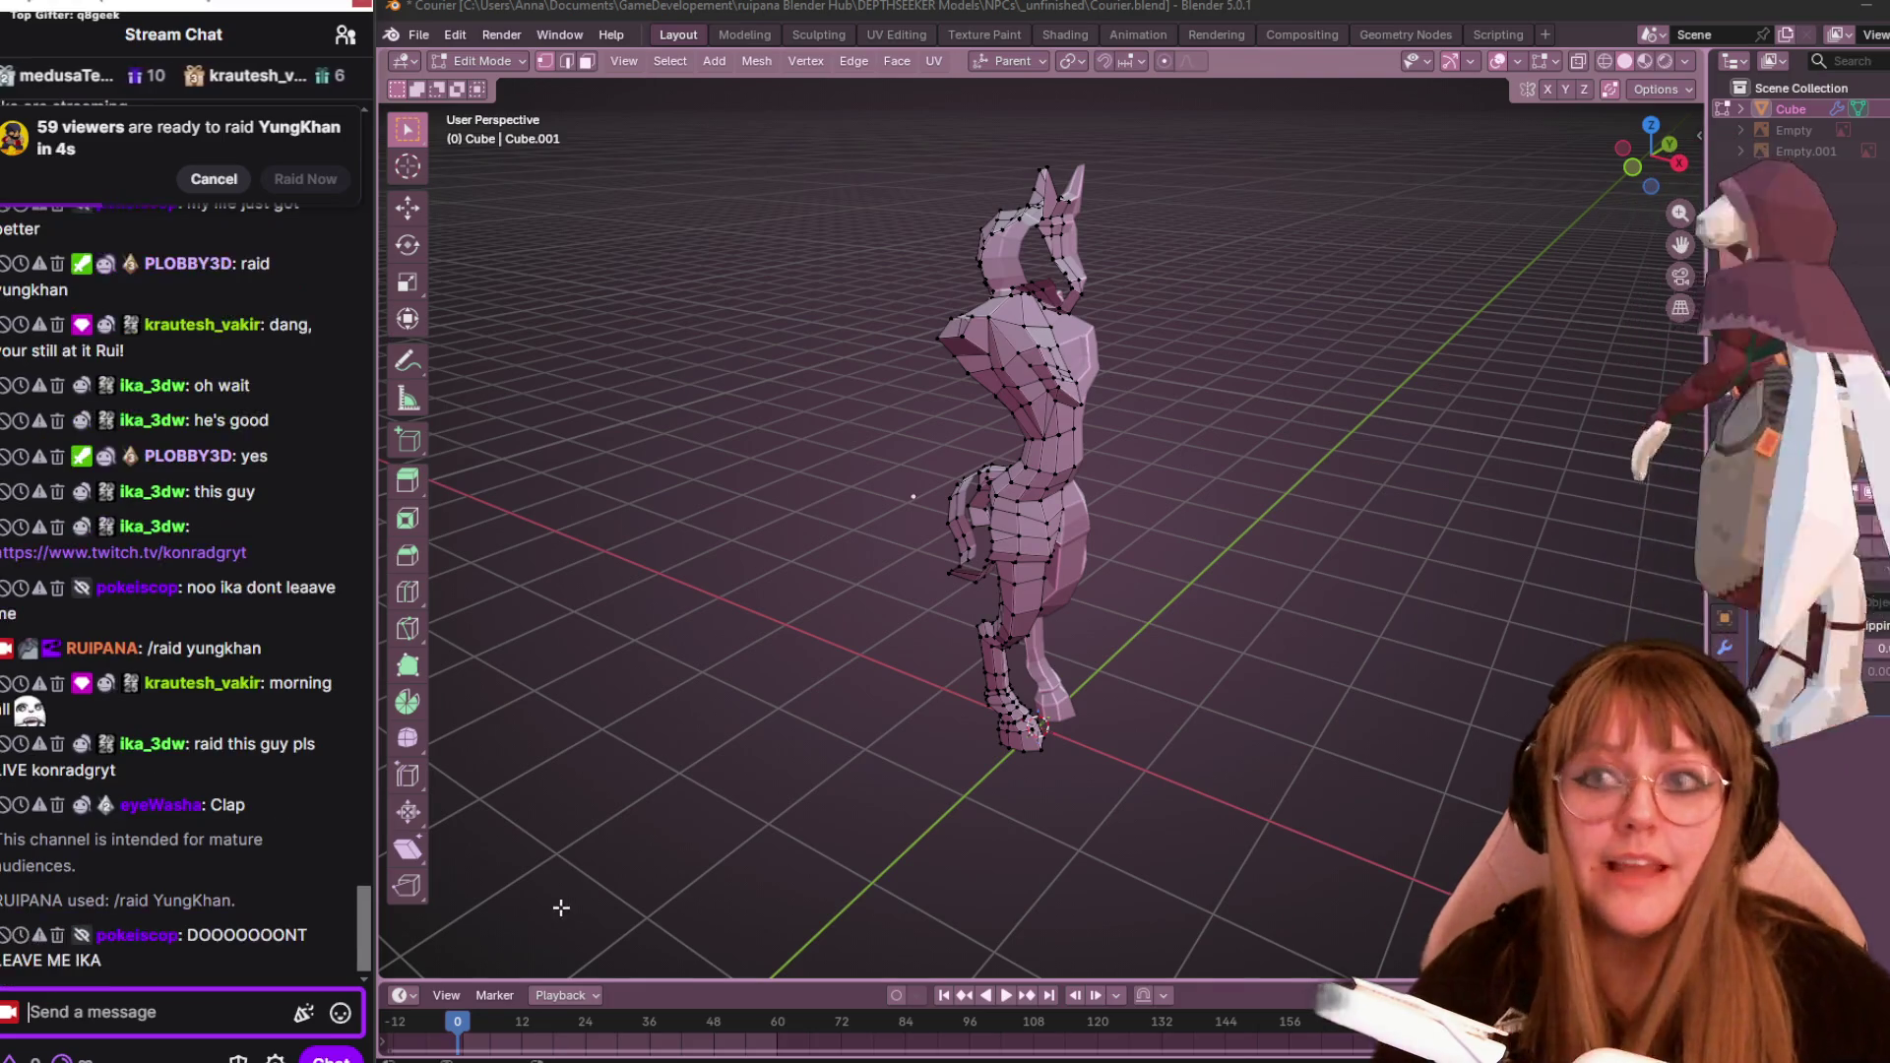
Orbit the Blender viewport around to face the creature's front
mouse_move(985, 531)
middle_down()
mouse_move(1117, 510)
mouse_move(382, 535)
middle_up()
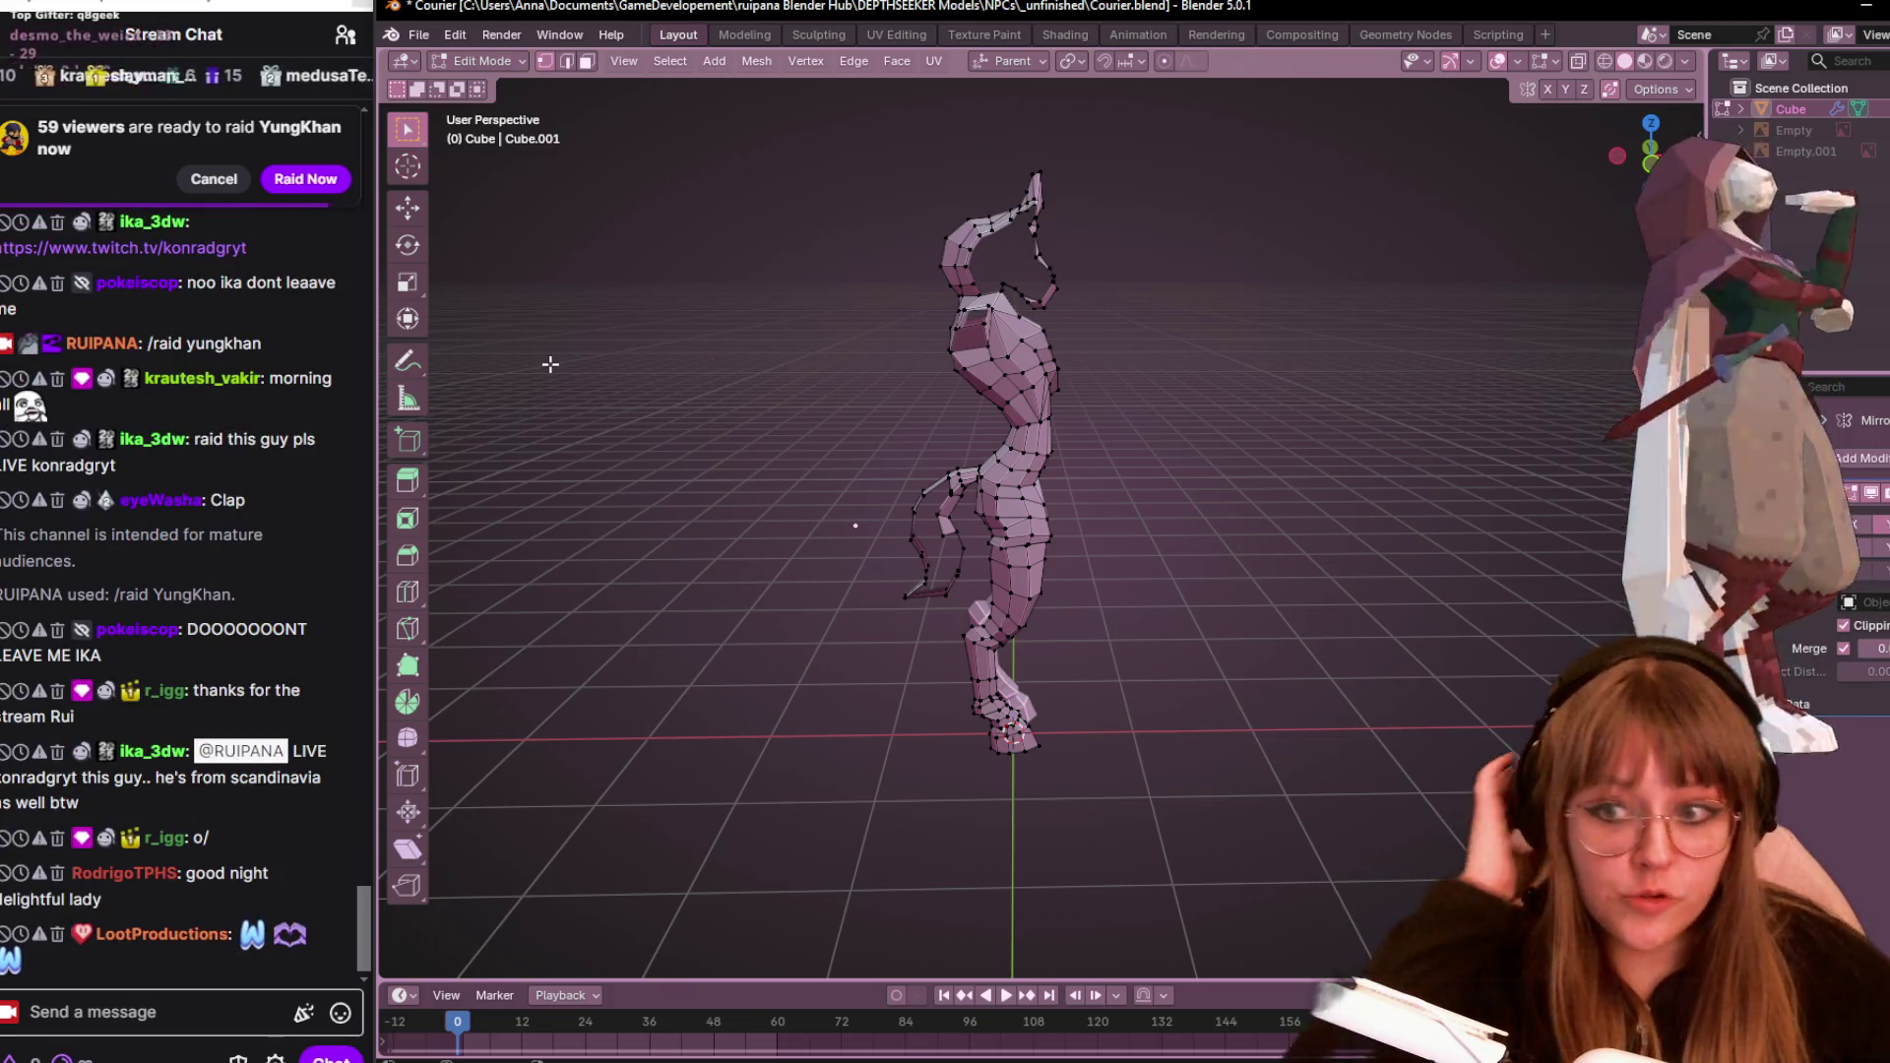
middle_drag(898, 522, 1210, 558)
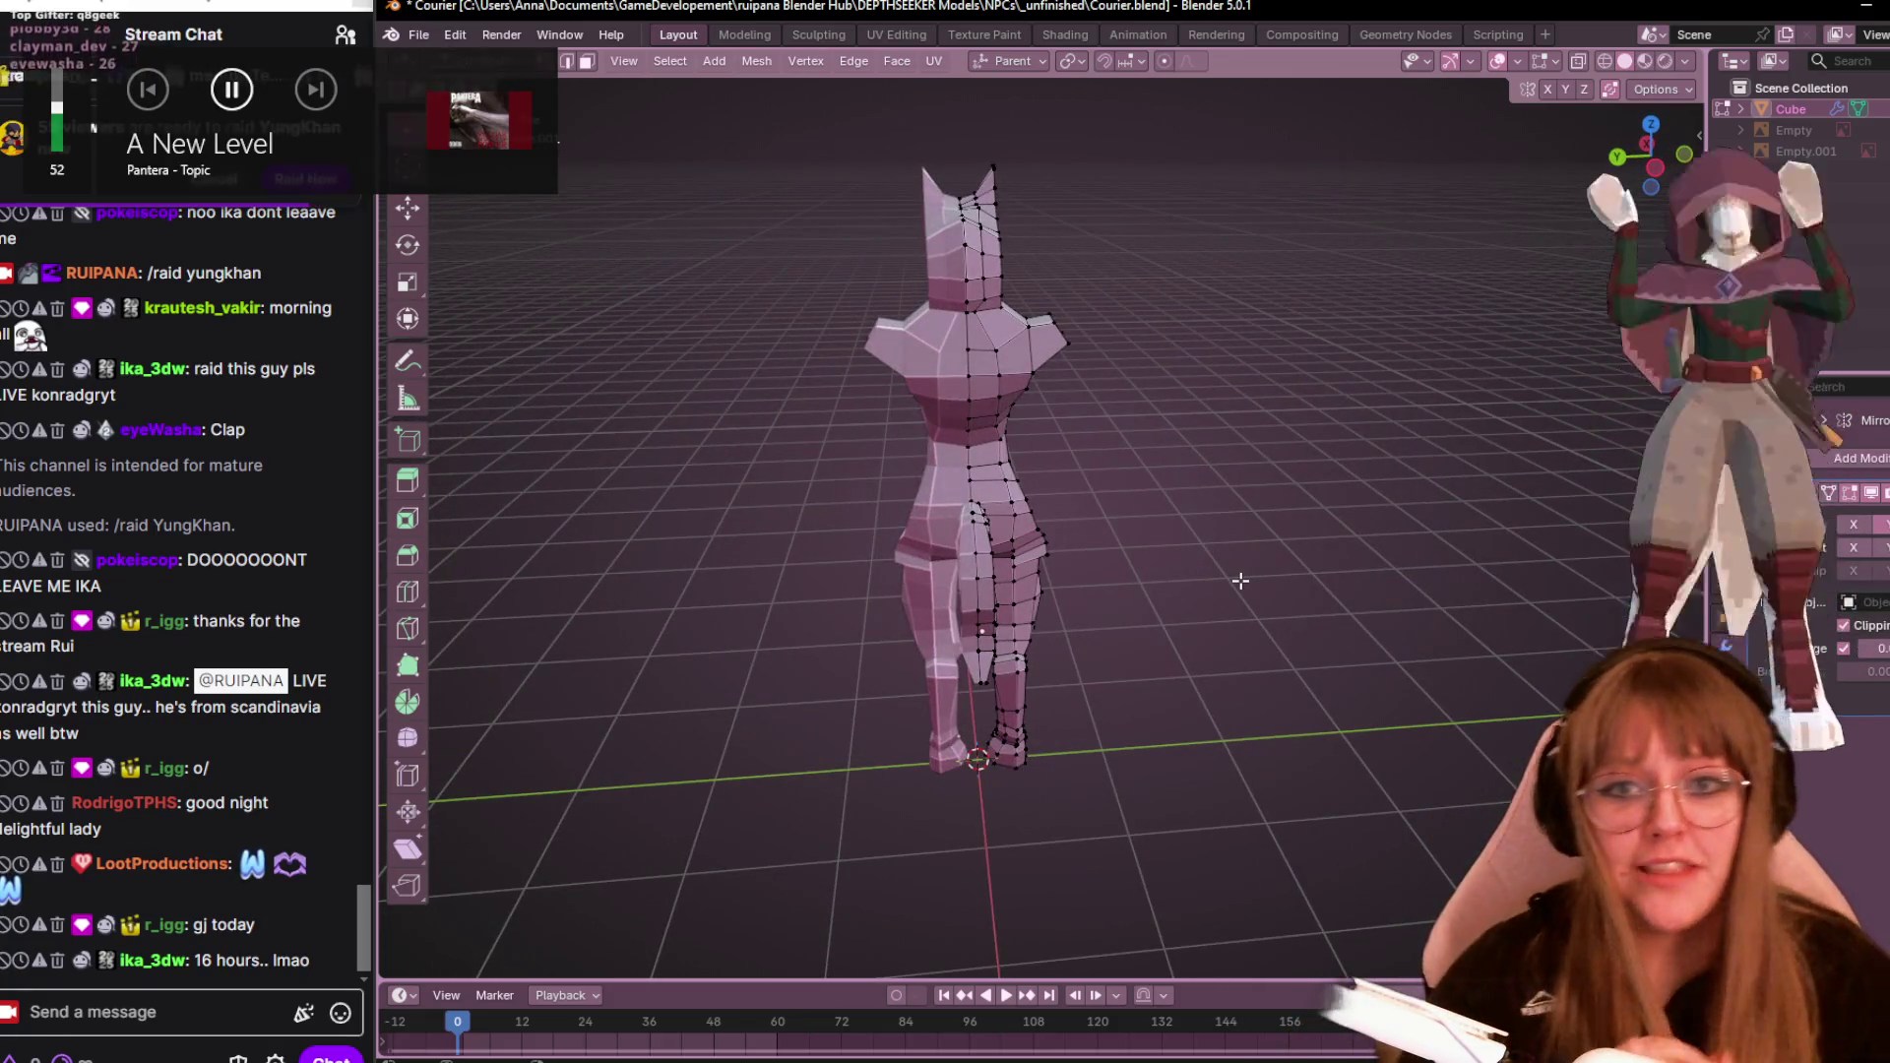